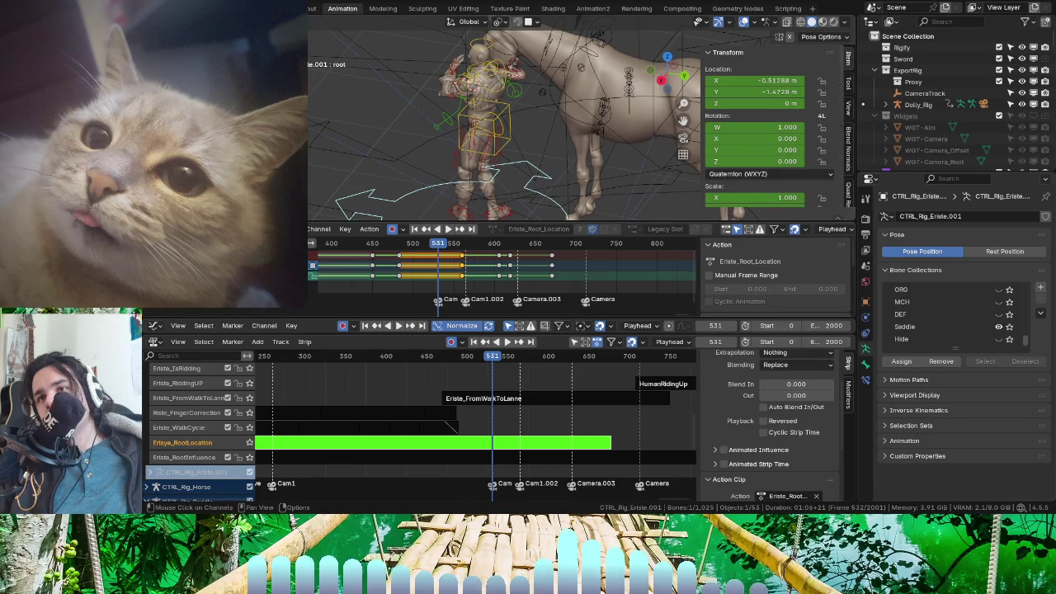
- Delete the first batch of selected root keyframes in the Eriste_Root_Location action
scroll(209, 311, "down", 2)
scroll(209, 310, "down", 2)
scroll(209, 310, "down", 2)
scroll(209, 310, "down", 2)
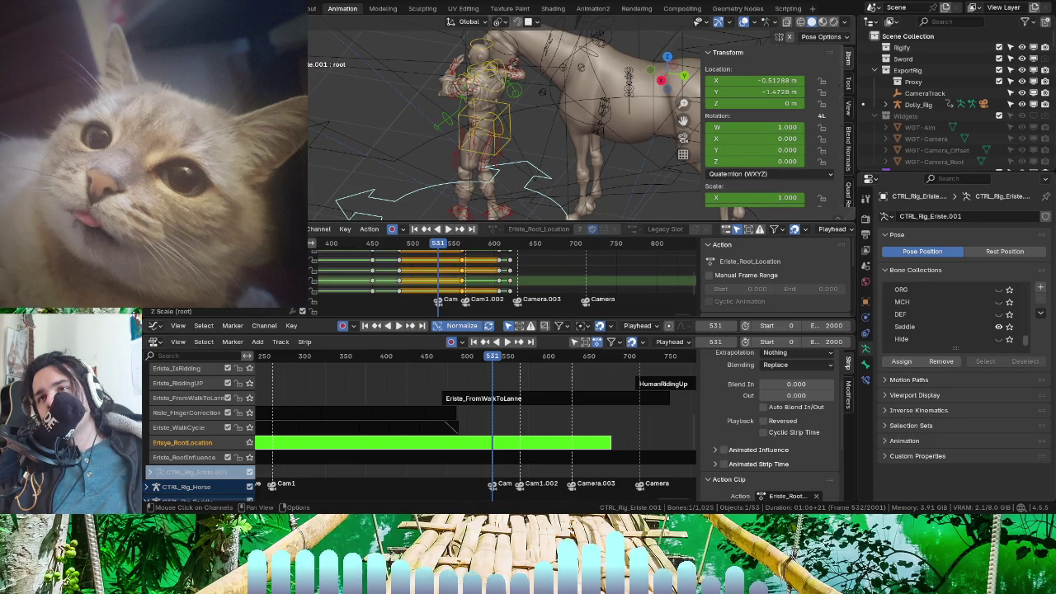
key("x")
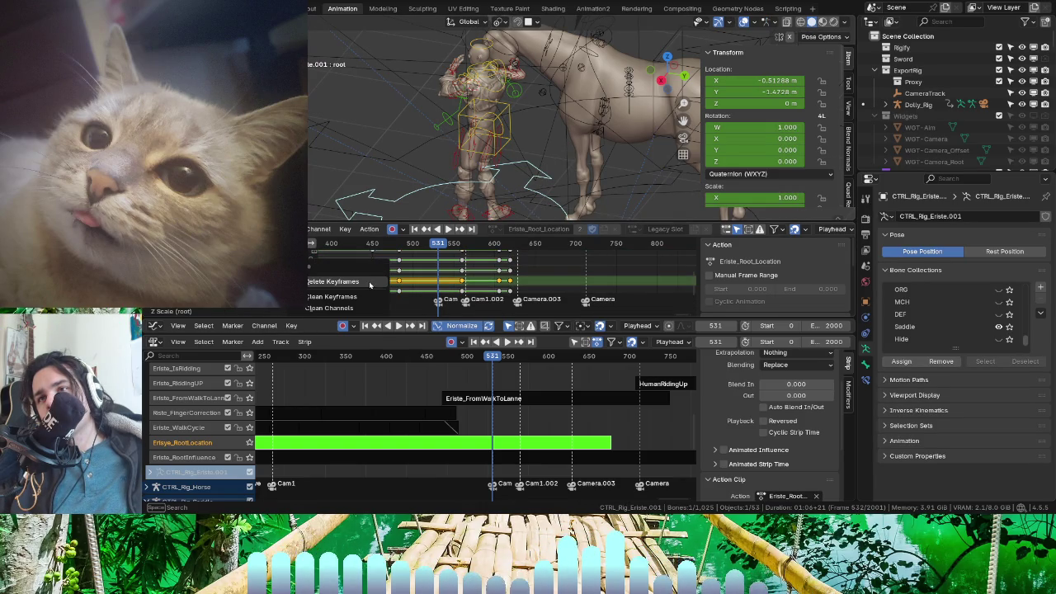
left_click(370, 284)
- Delete the remaining selected root keyframes and play the animation in reverse
key("x")
left_click(363, 271)
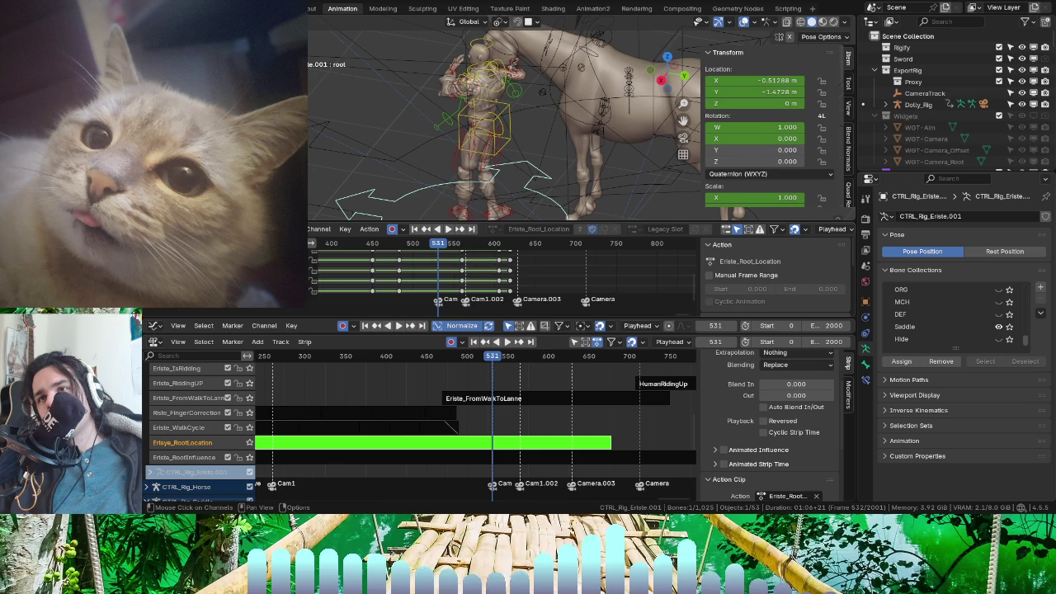
left_click(345, 272)
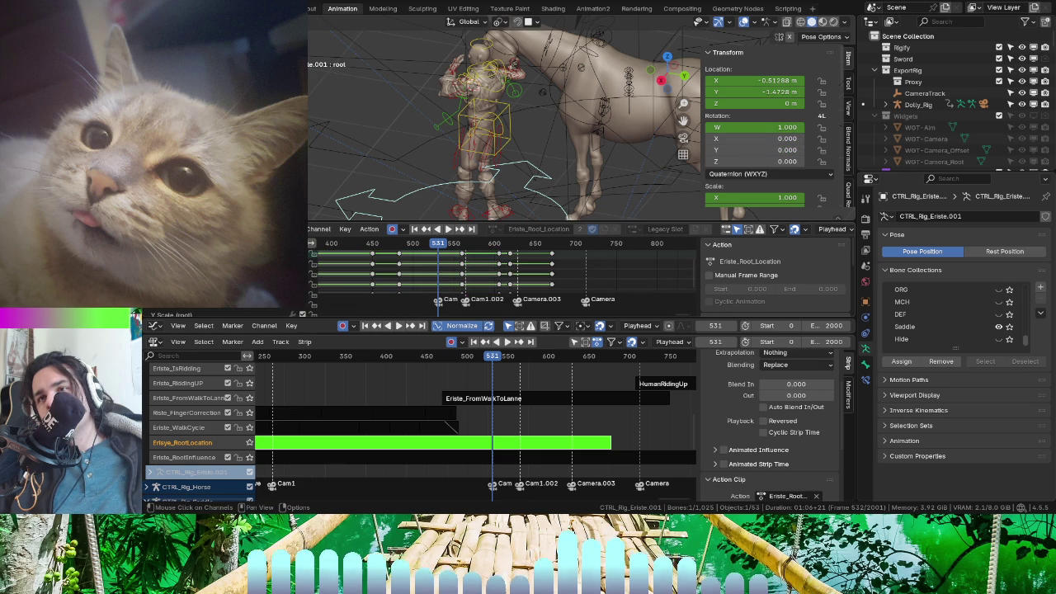
key("x")
left_click(355, 273)
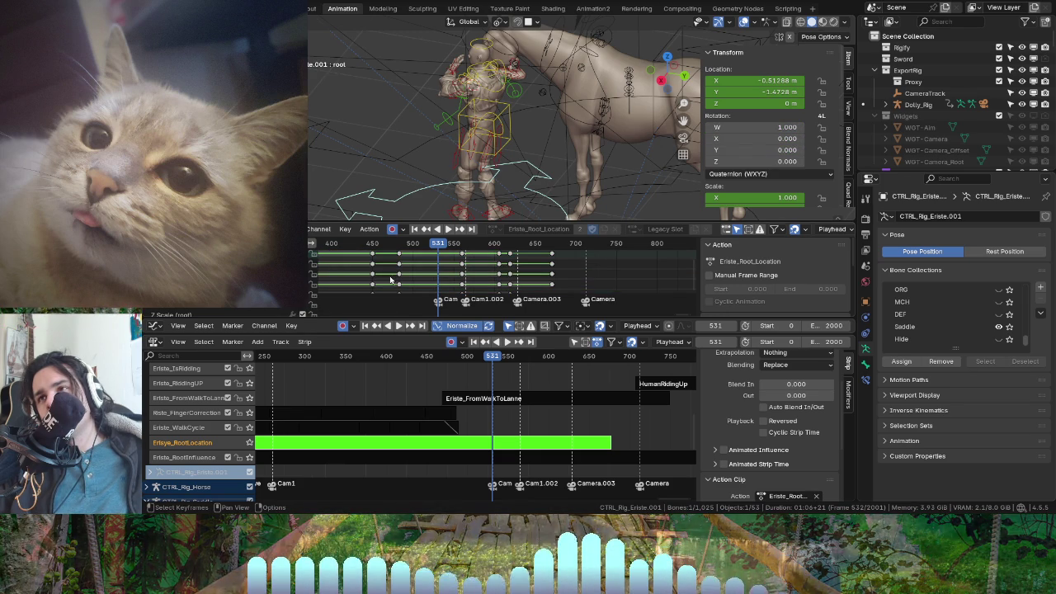
key("ctrl+shift+space")
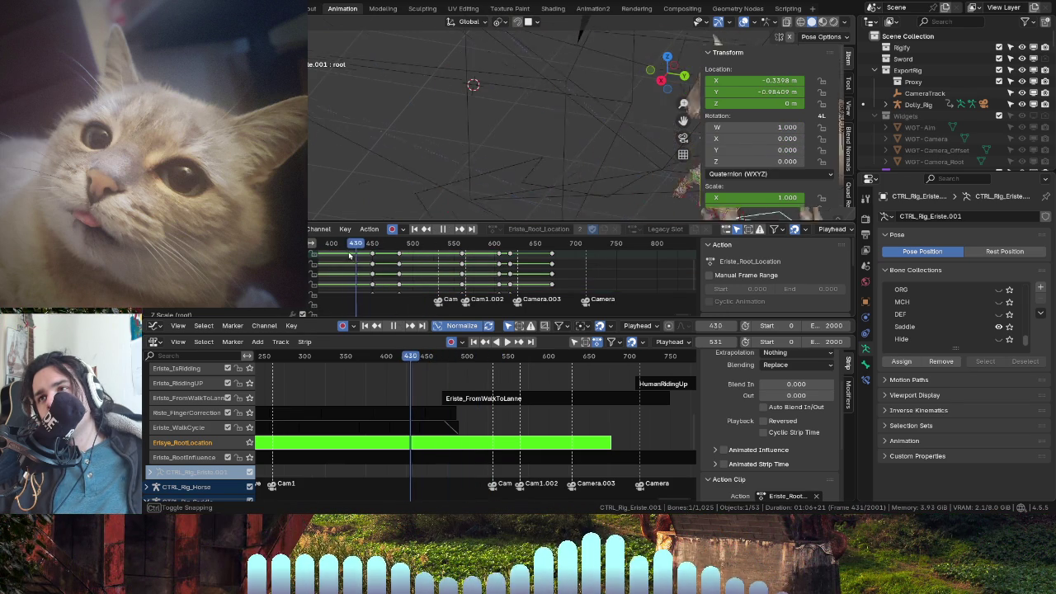
mouse_move(379, 244)
left_mouse_down()
mouse_move(453, 286)
mouse_move(570, 312)
mouse_move(692, 316)
mouse_move(391, 314)
left_mouse_up()
scroll(420, 283, "down", 1)
scroll(420, 283, "down", 2)
scroll(422, 283, "down", 2)
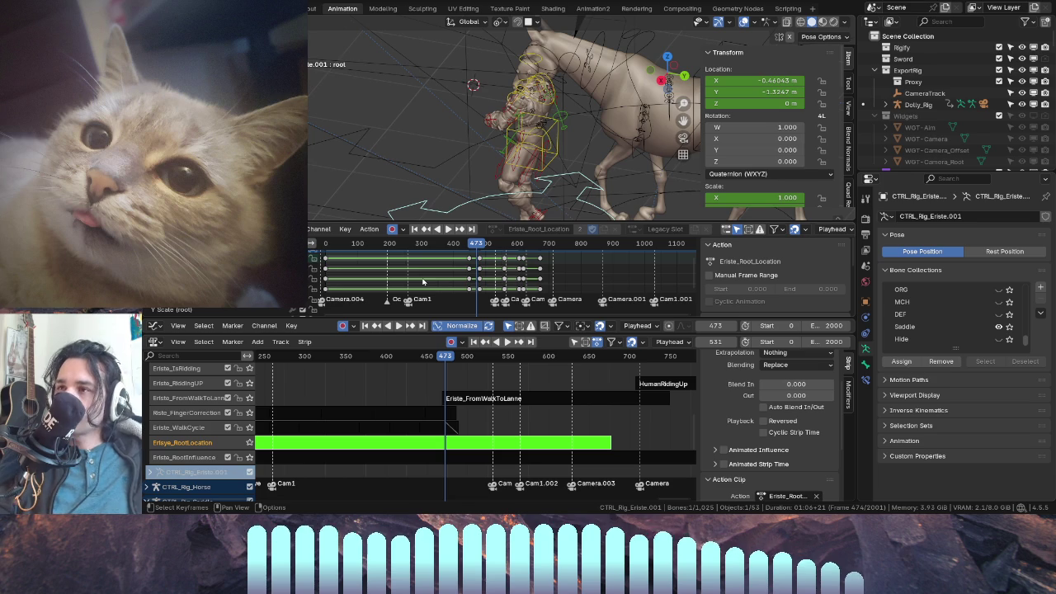
scroll(418, 252, "up", 5)
middle_click_drag(462, 149, 500, 153)
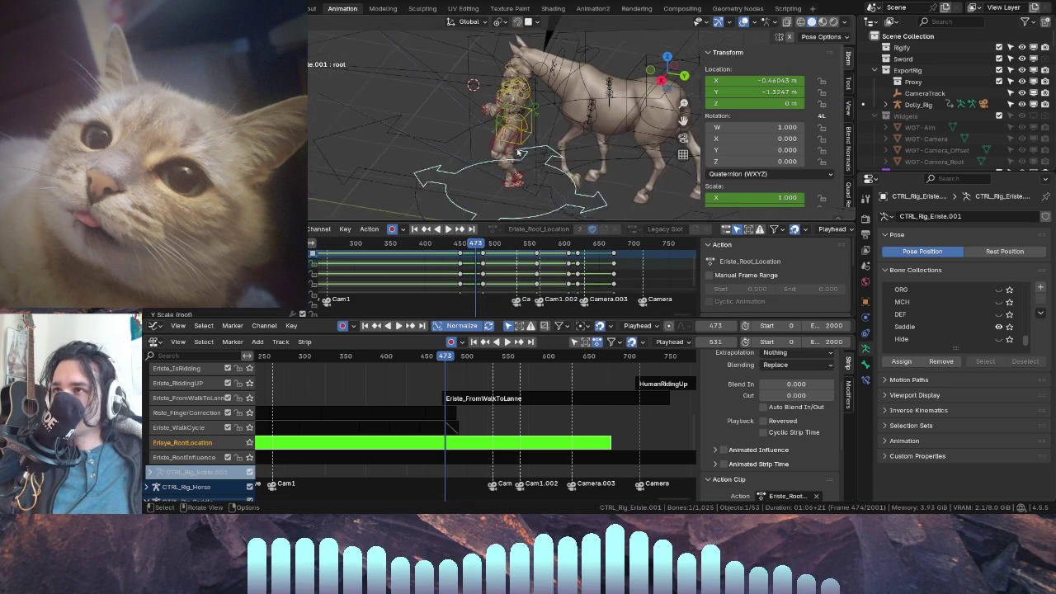
scroll(500, 153, "up", 2)
scroll(505, 153, "up", 1)
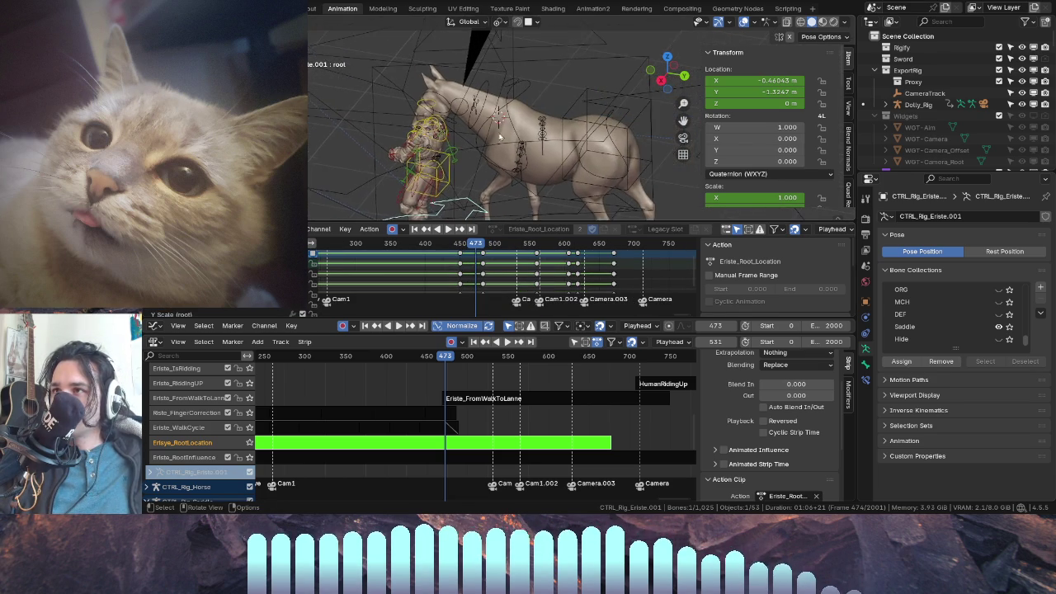
scroll(509, 152, "up", 2)
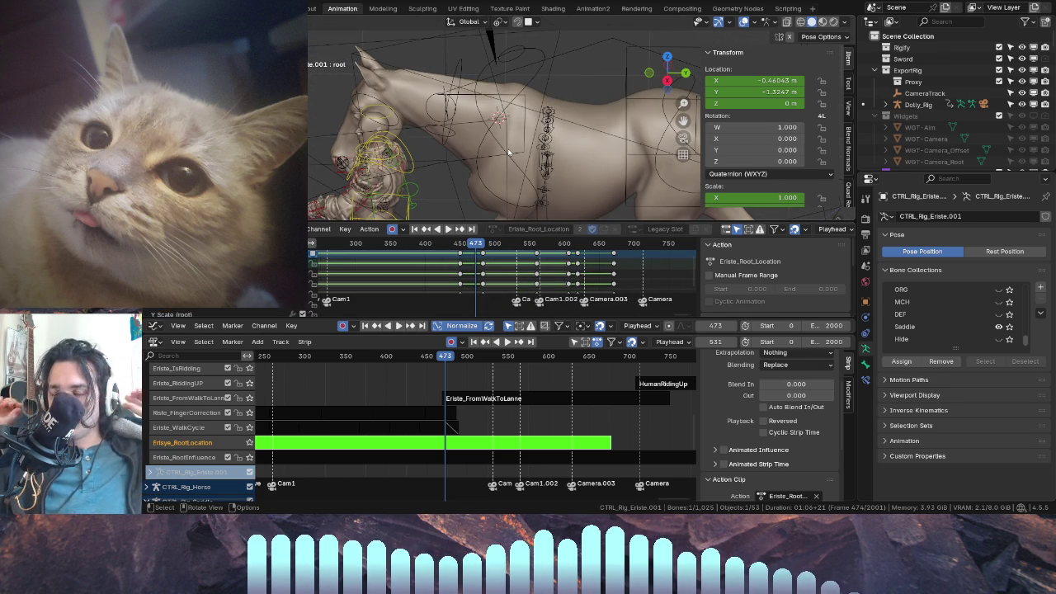
mouse_move(322, 125)
middle_mouse_down()
mouse_move(587, 100)
mouse_move(489, 245)
middle_mouse_up()
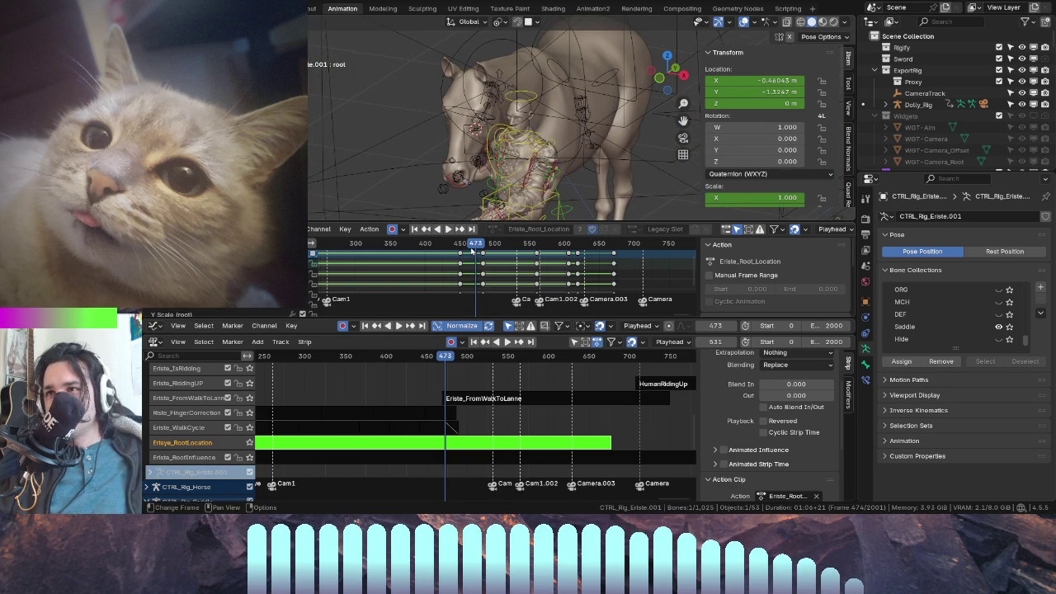
left_click_drag(472, 245, 667, 269)
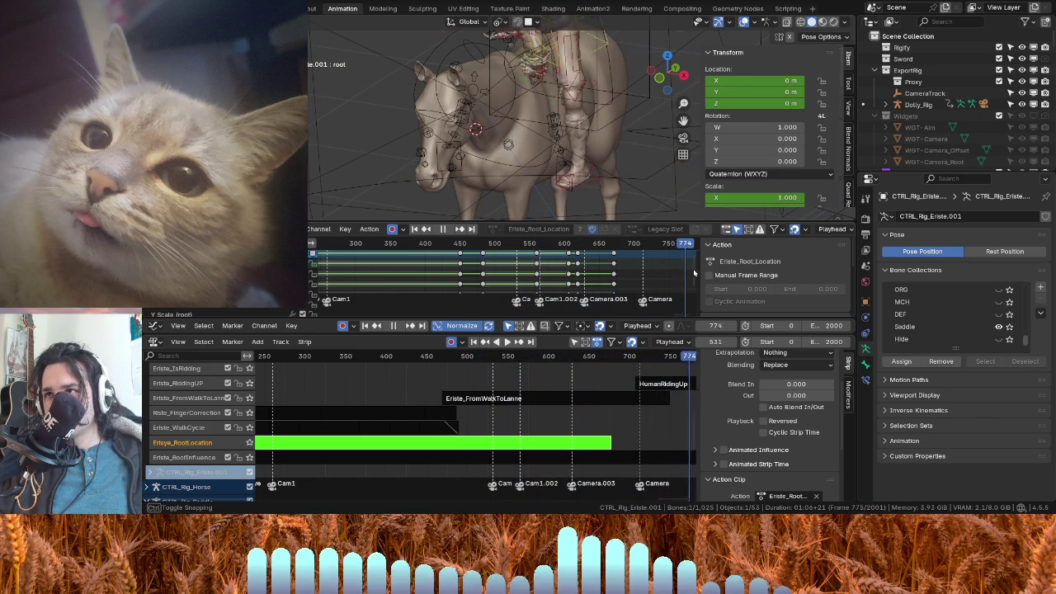
mouse_move(684, 276)
left_mouse_down()
mouse_move(667, 277)
mouse_move(662, 247)
mouse_move(555, 246)
mouse_move(341, 284)
left_mouse_up()
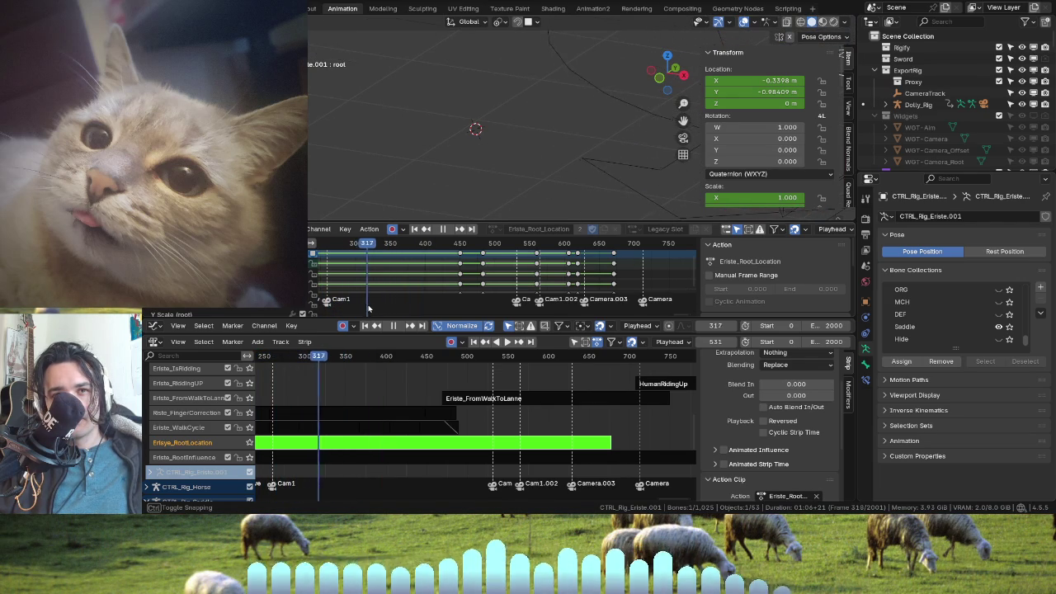
left_click_drag(392, 315, 334, 316)
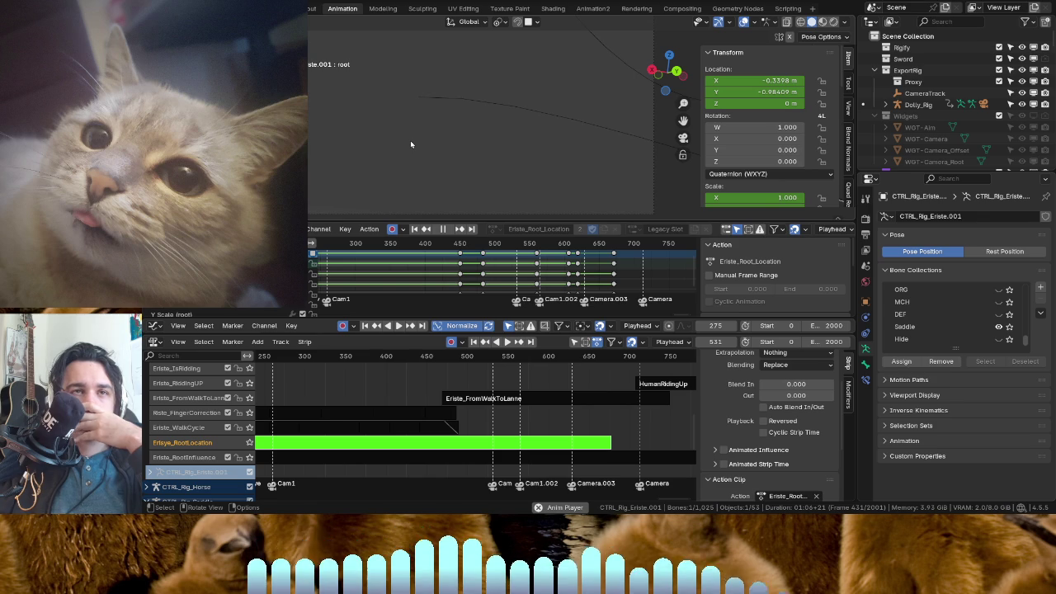
left_click(438, 245)
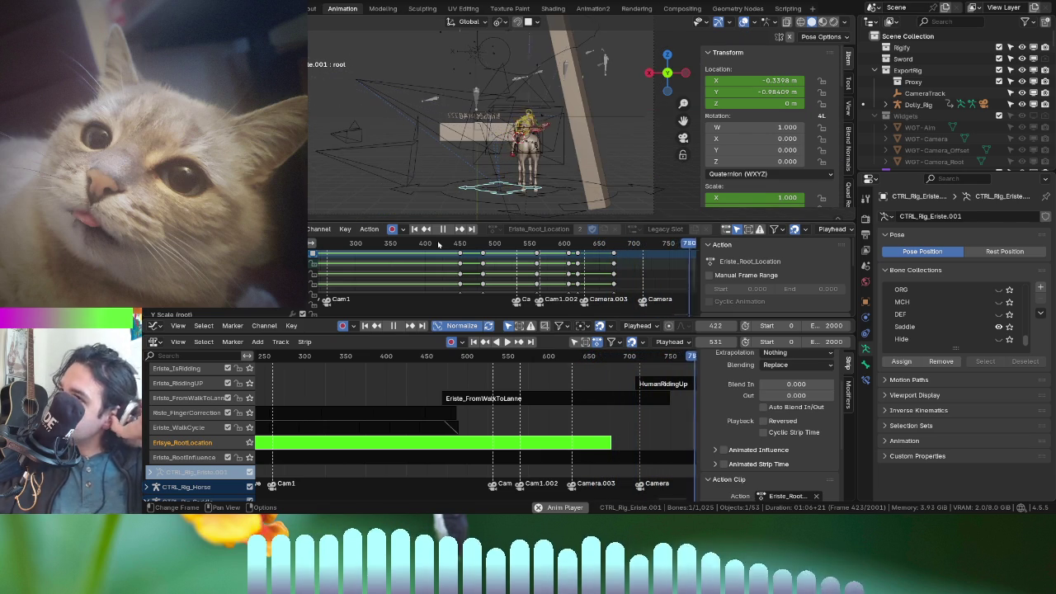
- Stop playback and take the Eriste_Root_Location strip out of tweak mode
left_click(440, 231)
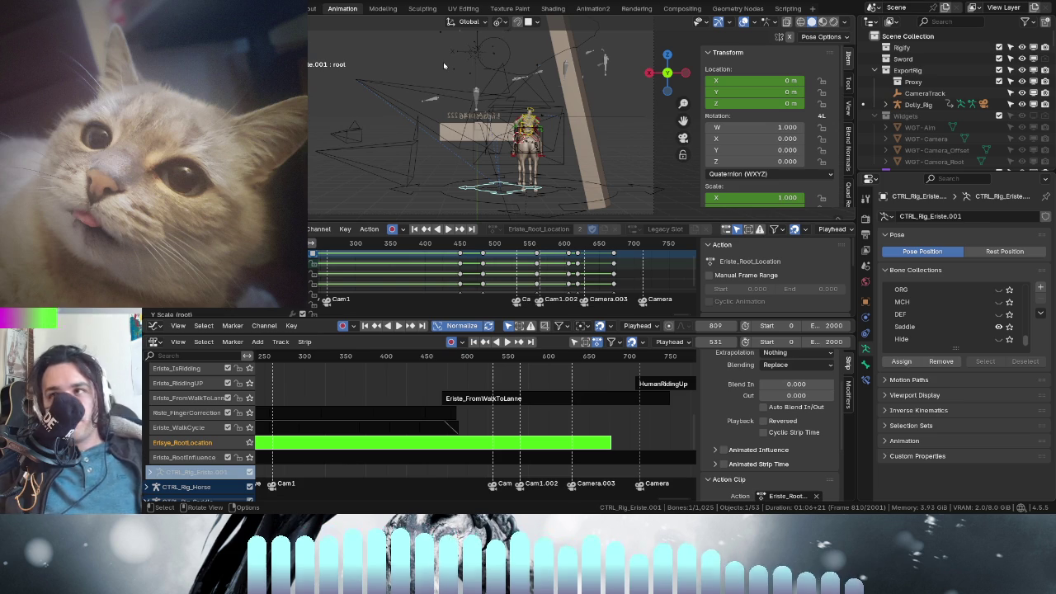
key("Tab")
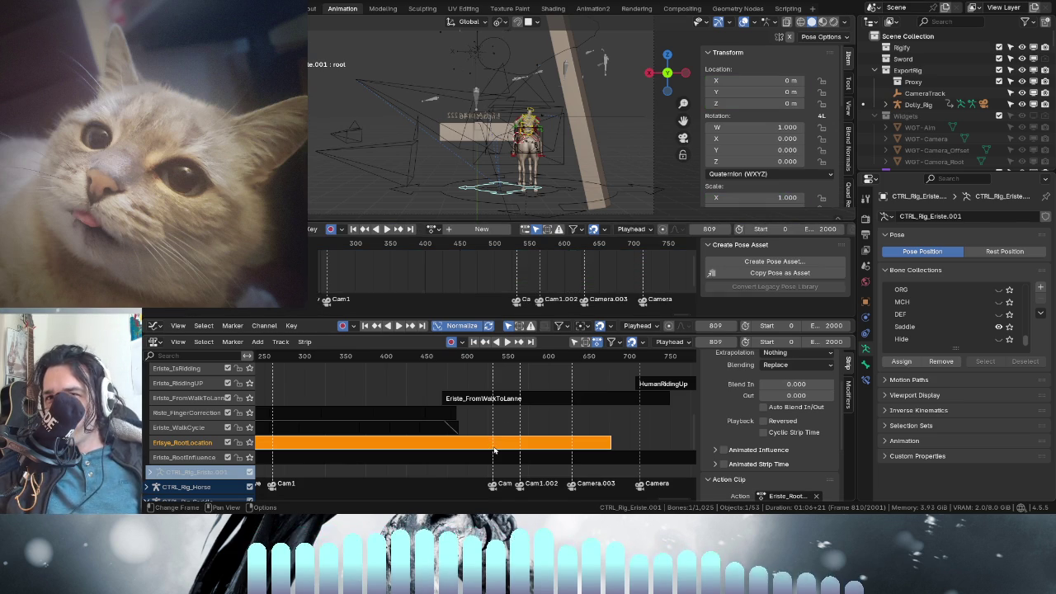
- Select the Eriste_FromWalkToLanne strip at frame 449 and enter tweak mode on it
scroll(537, 463, "up", 2)
left_click(503, 445)
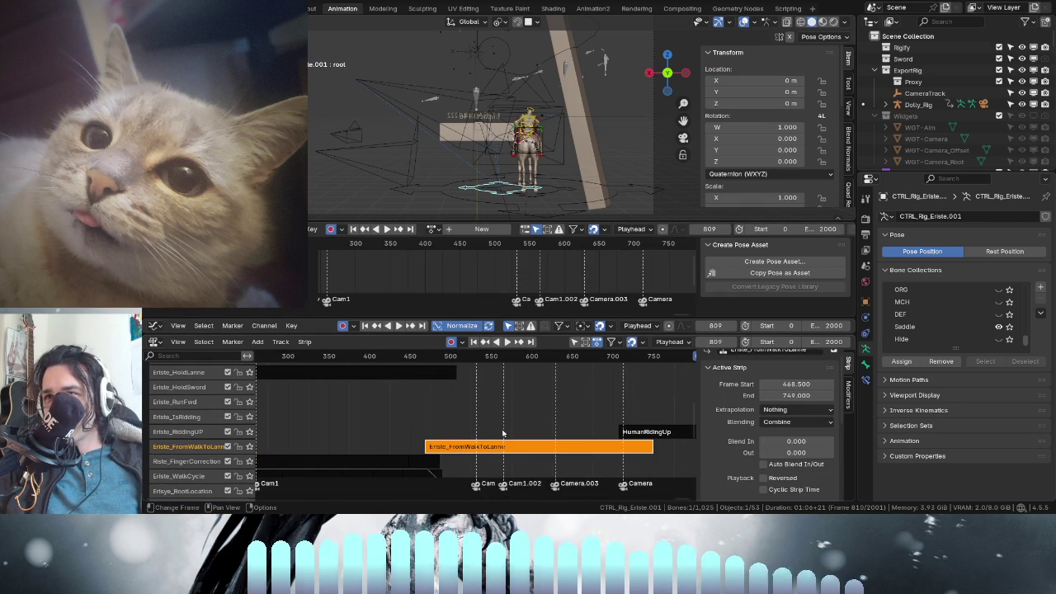
left_click_drag(537, 262, 460, 242)
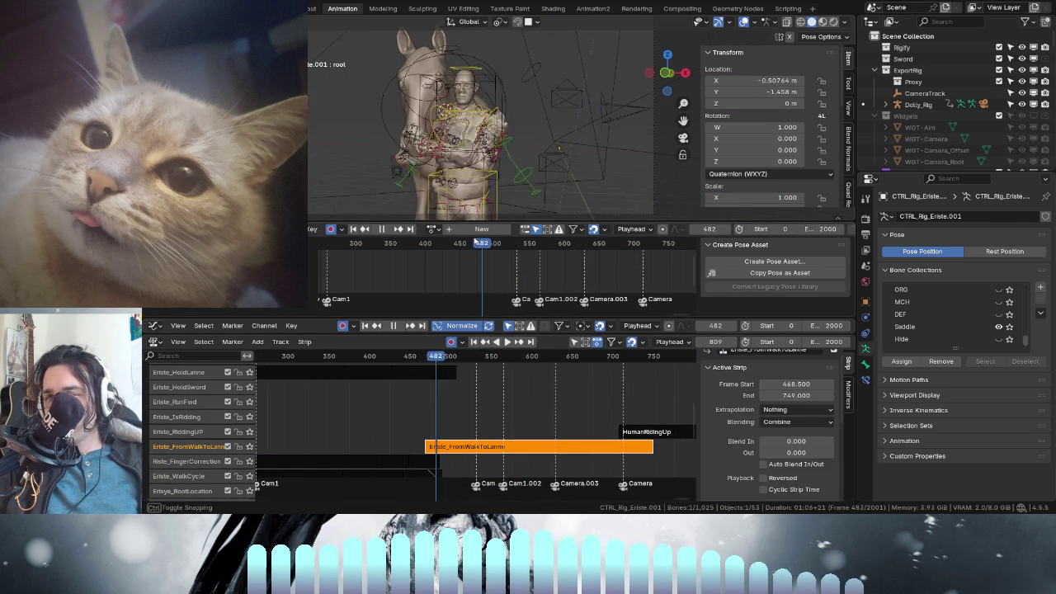
key("Tab")
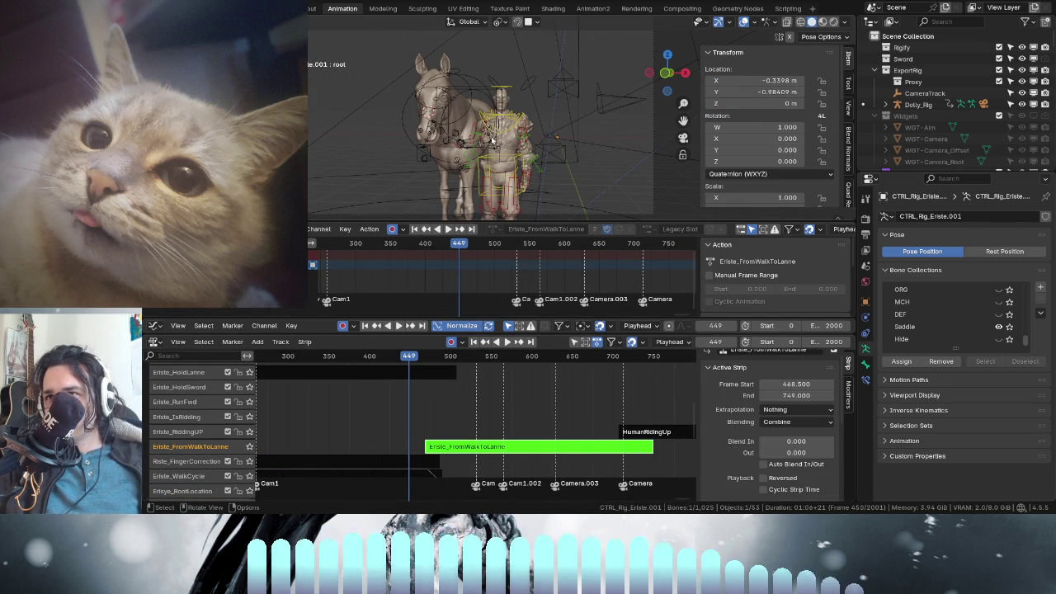
- Play and scrub the action between frames 450 and 464 to review the motion
middle_click_drag(495, 262, 404, 262)
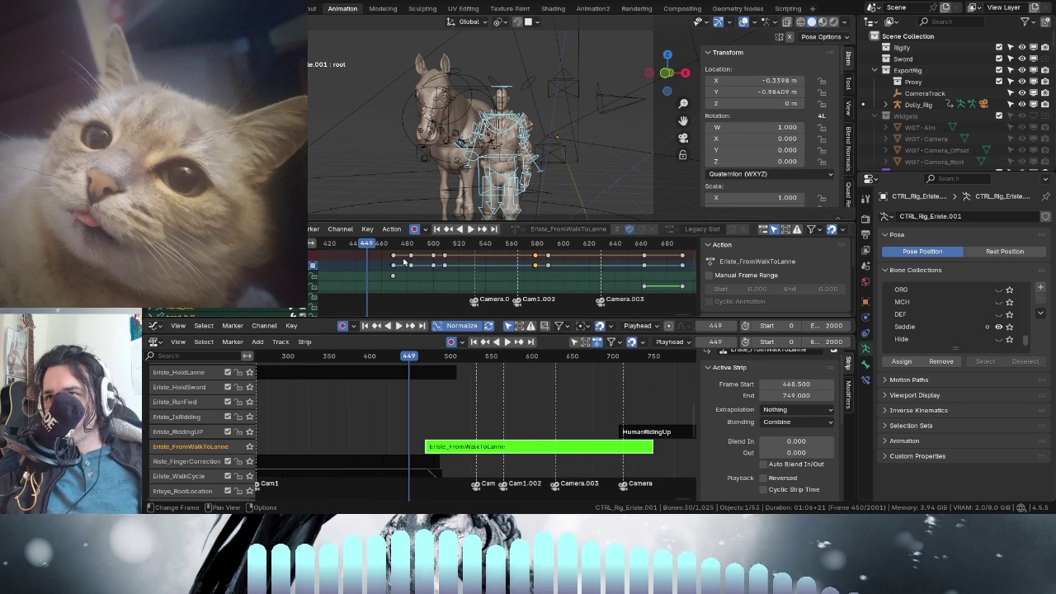
key("space")
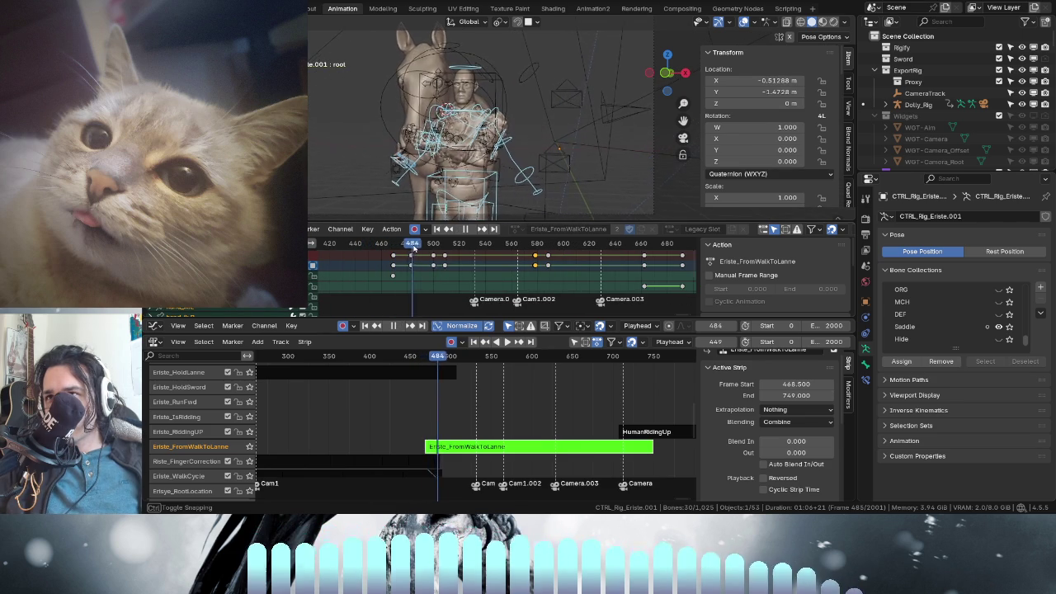
key("Escape")
scroll(479, 276, "up", 2)
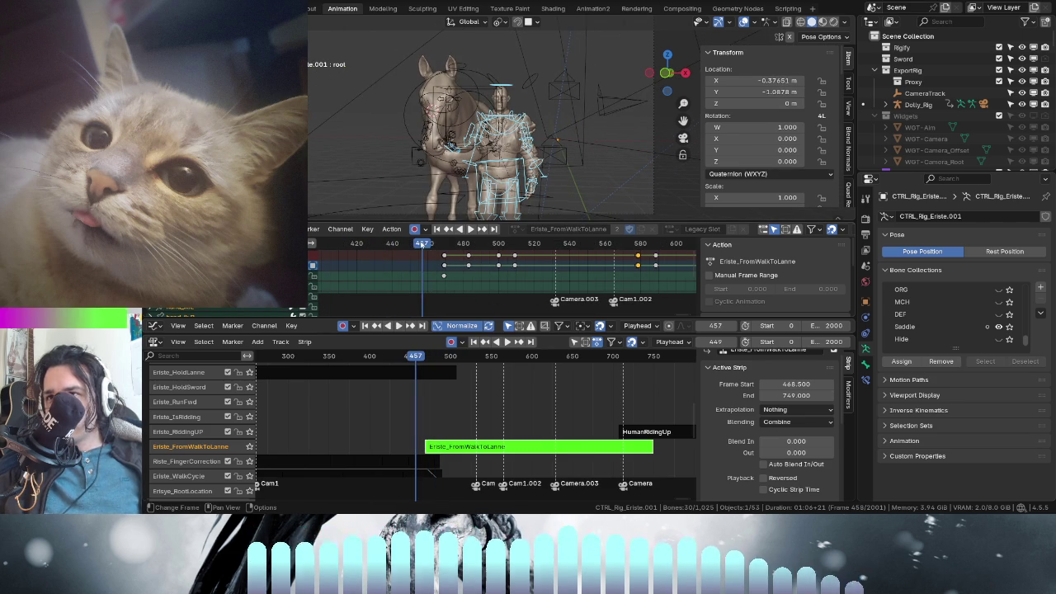
key("space")
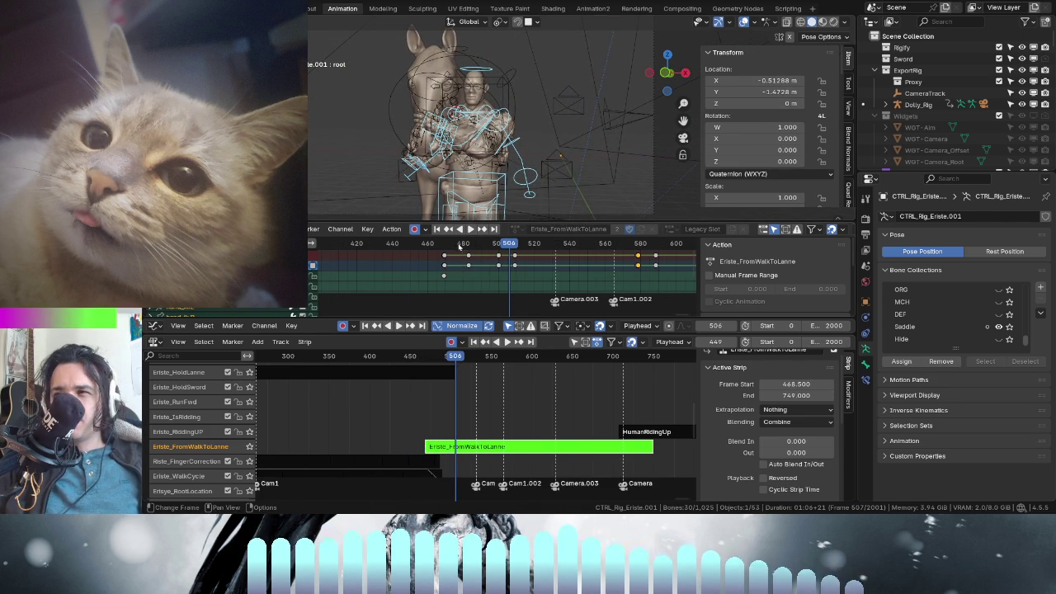
left_click_drag(459, 246, 425, 244)
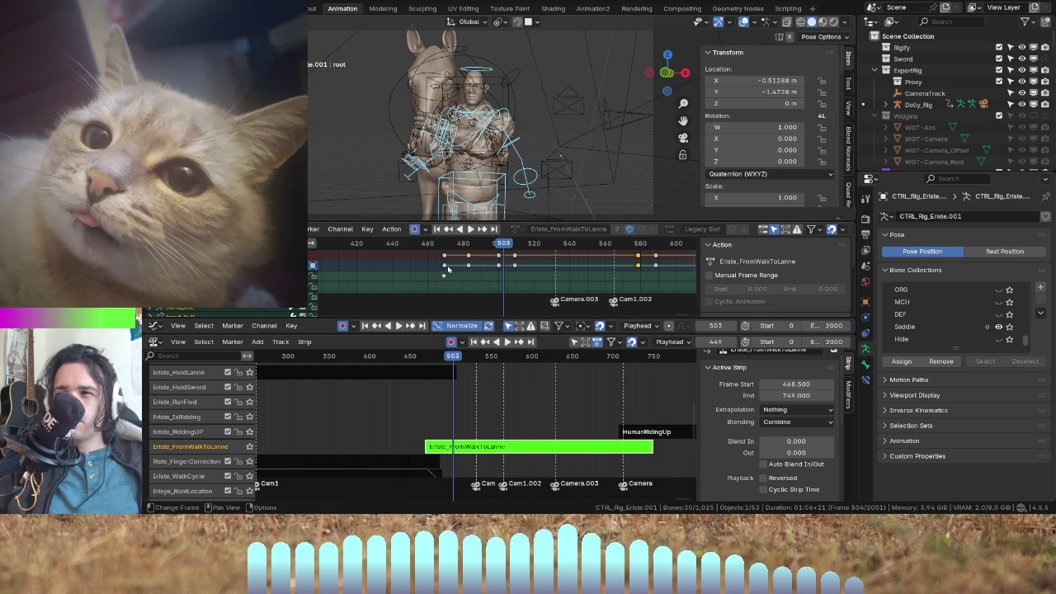
left_click_drag(444, 239, 413, 239)
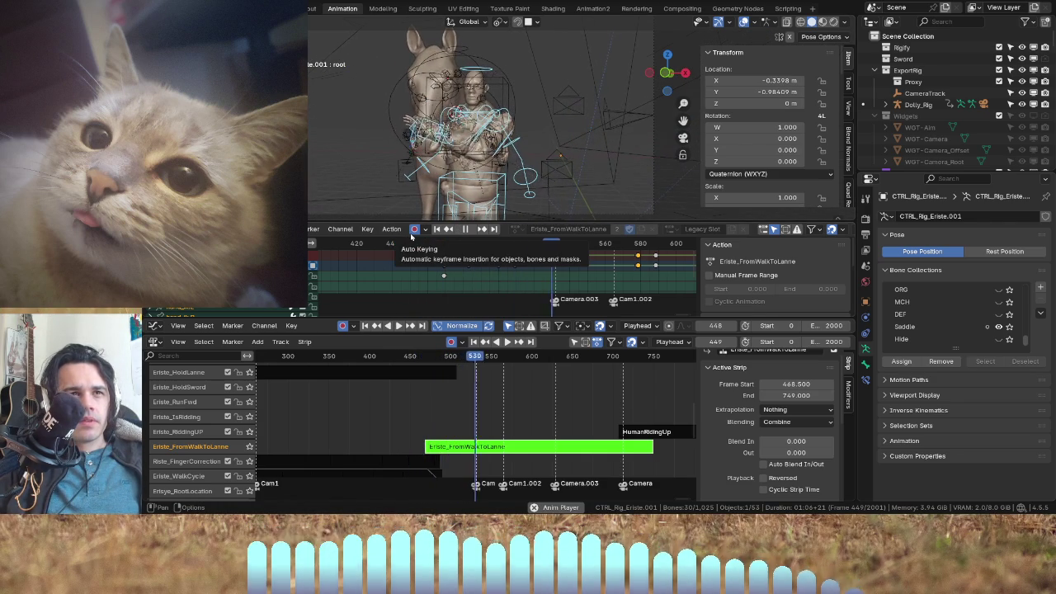
left_click_drag(433, 244, 421, 245)
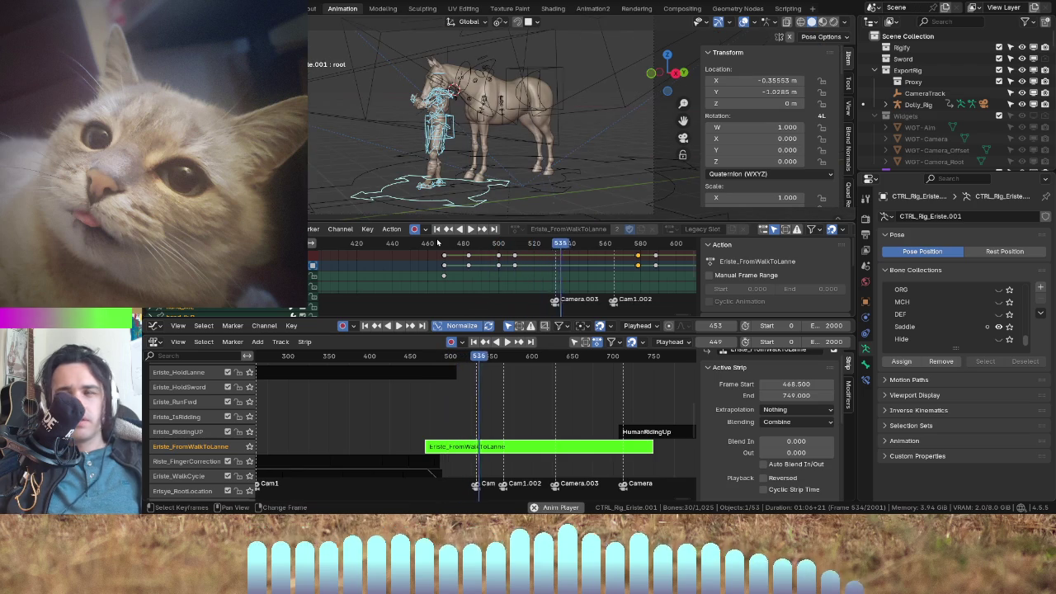
- Close in on the rider at frame 466, select the hand IK pivot bone and list bone collections
scroll(482, 252, "up", 2)
scroll(484, 262, "up", 3)
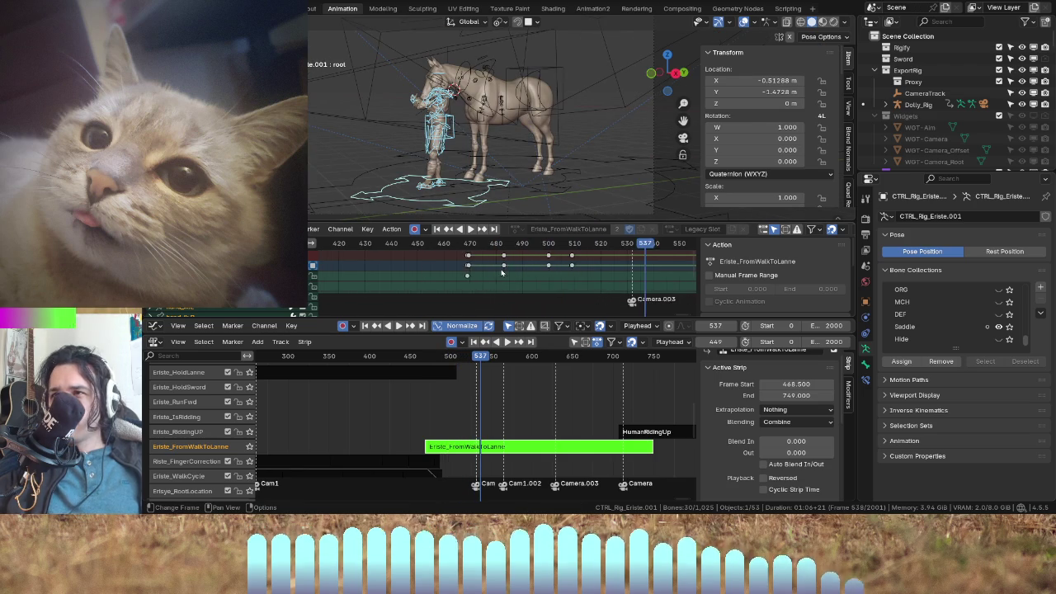
middle_click_drag(450, 93, 507, 142)
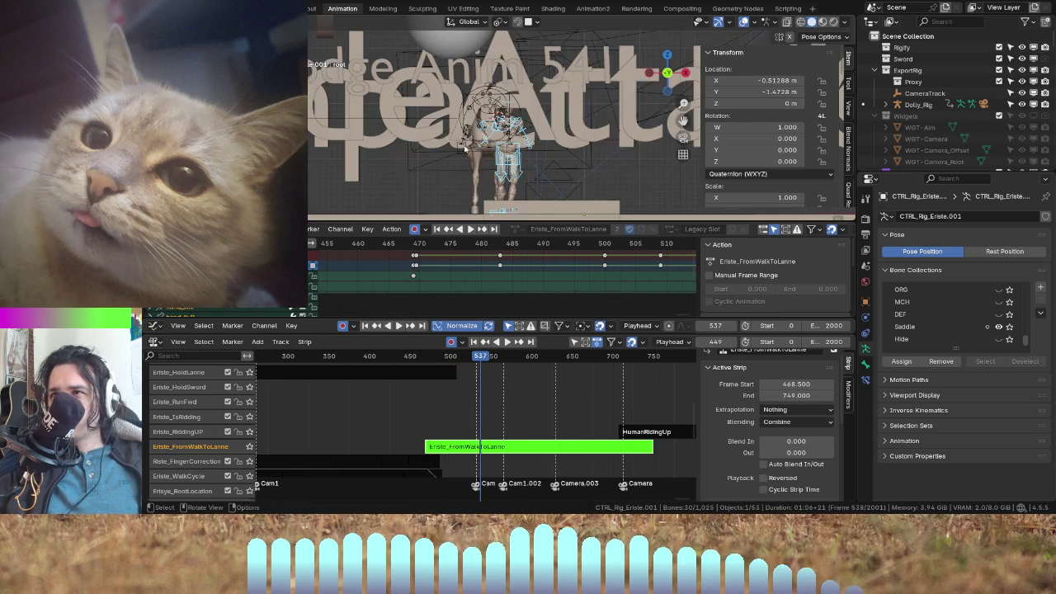
mouse_move(433, 246)
left_mouse_down()
mouse_move(394, 244)
mouse_move(413, 244)
left_mouse_up()
mouse_move(462, 124)
middle_mouse_down()
mouse_move(514, 125)
mouse_move(494, 163)
middle_mouse_up()
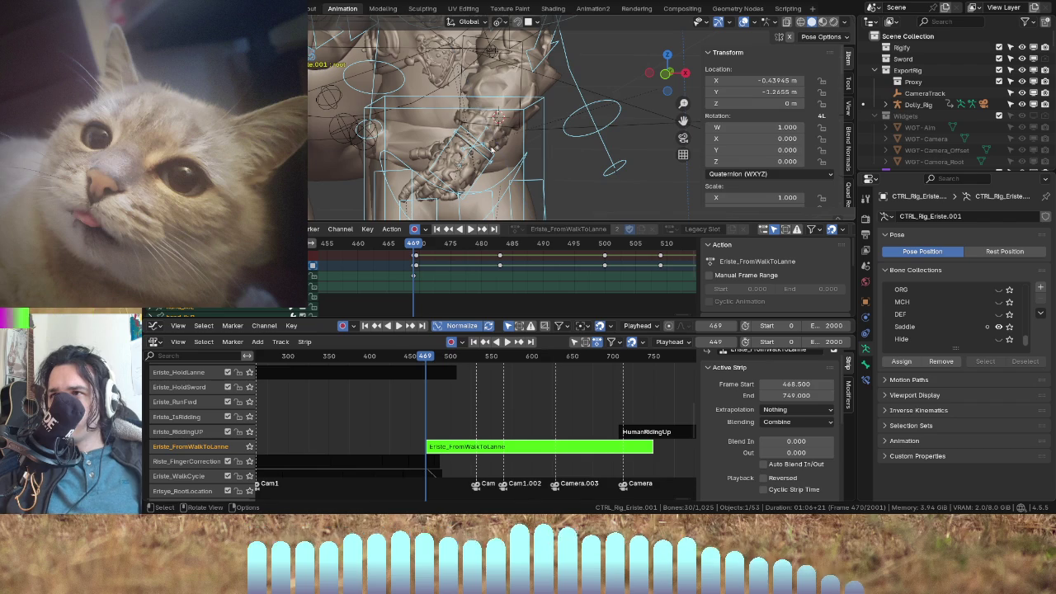
left_click(494, 164)
left_click(493, 163)
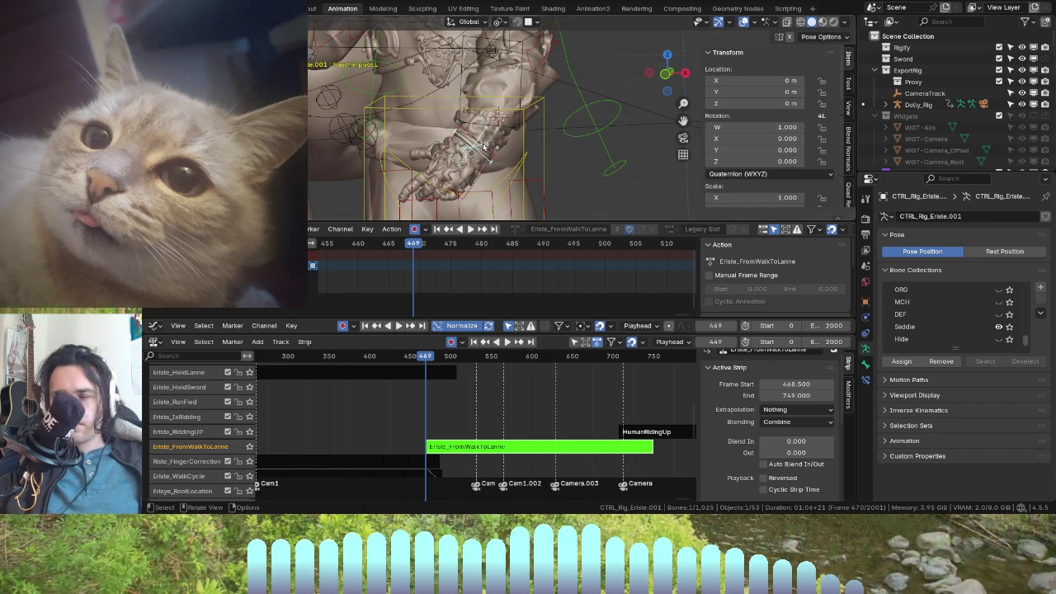
key("m")
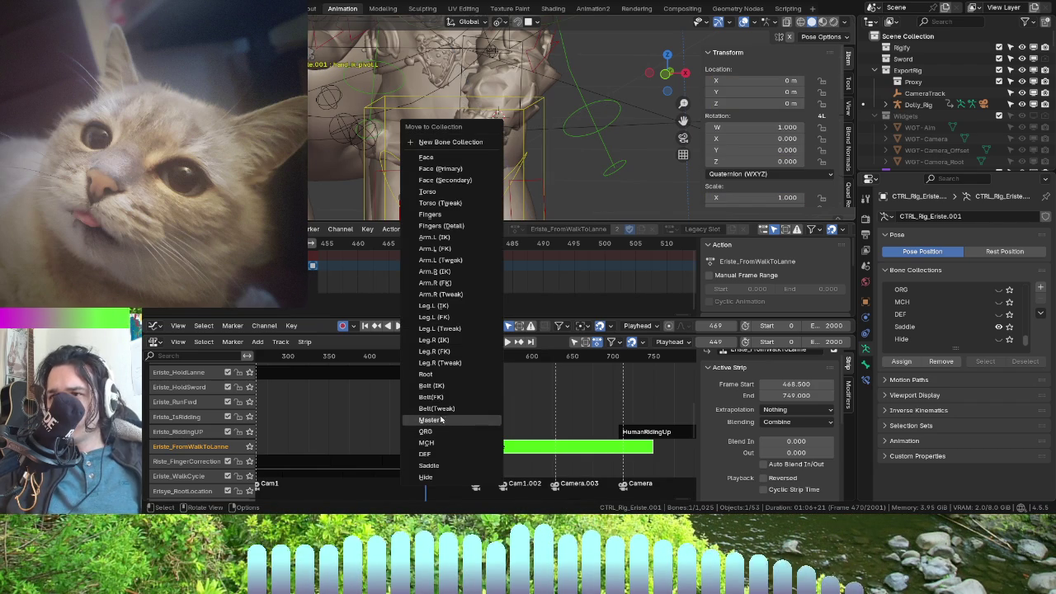
- Put the pivot bone in the Saddle collection and snap the hand_ik.L key onto frame 469
left_click(429, 465)
mouse_move(462, 149)
middle_mouse_down()
mouse_move(441, 86)
mouse_move(537, 142)
middle_mouse_up()
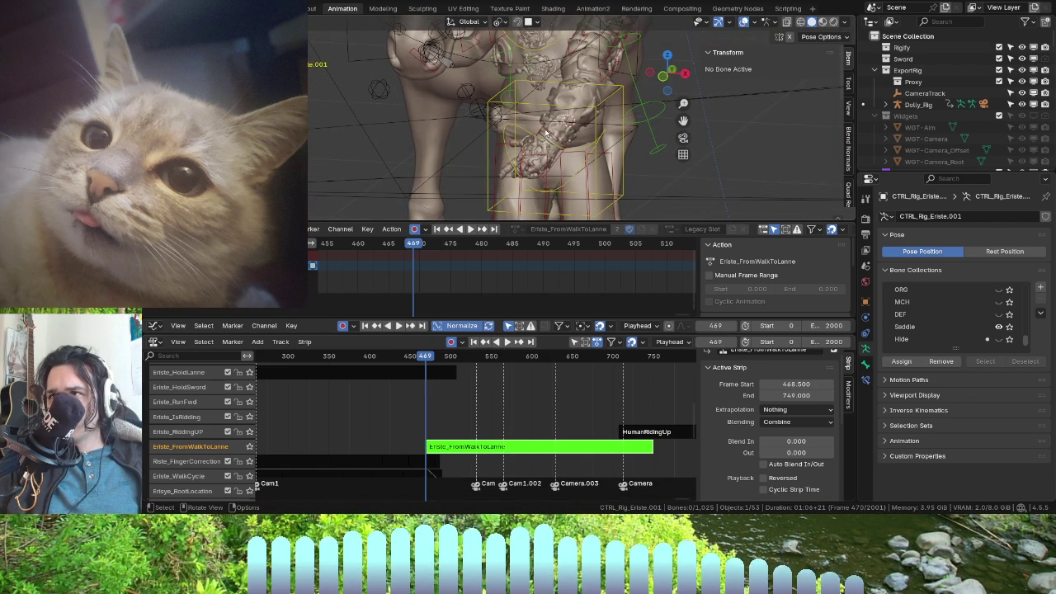
left_click(544, 134)
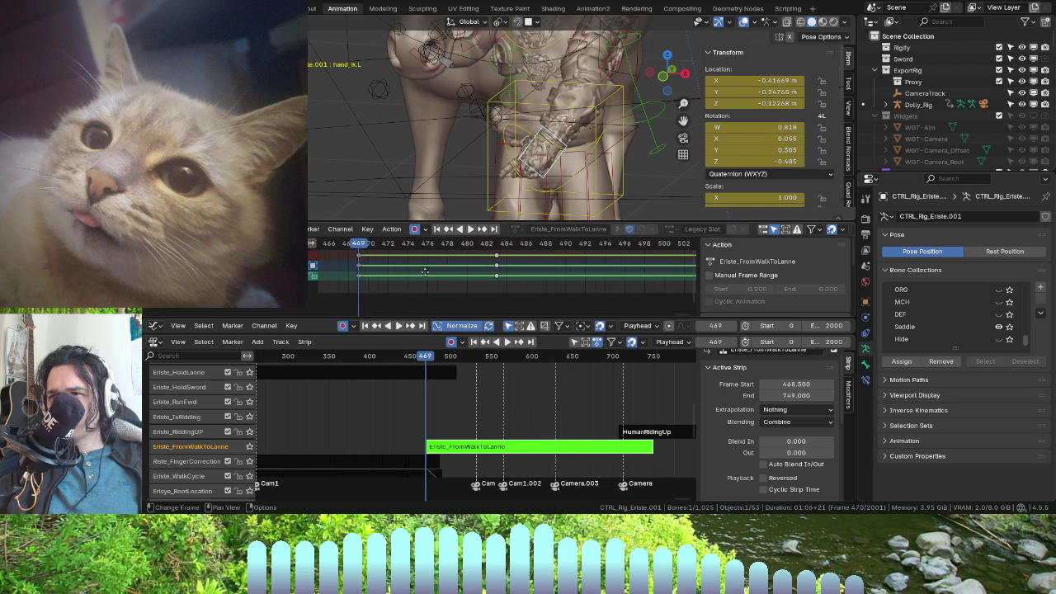
key("a")
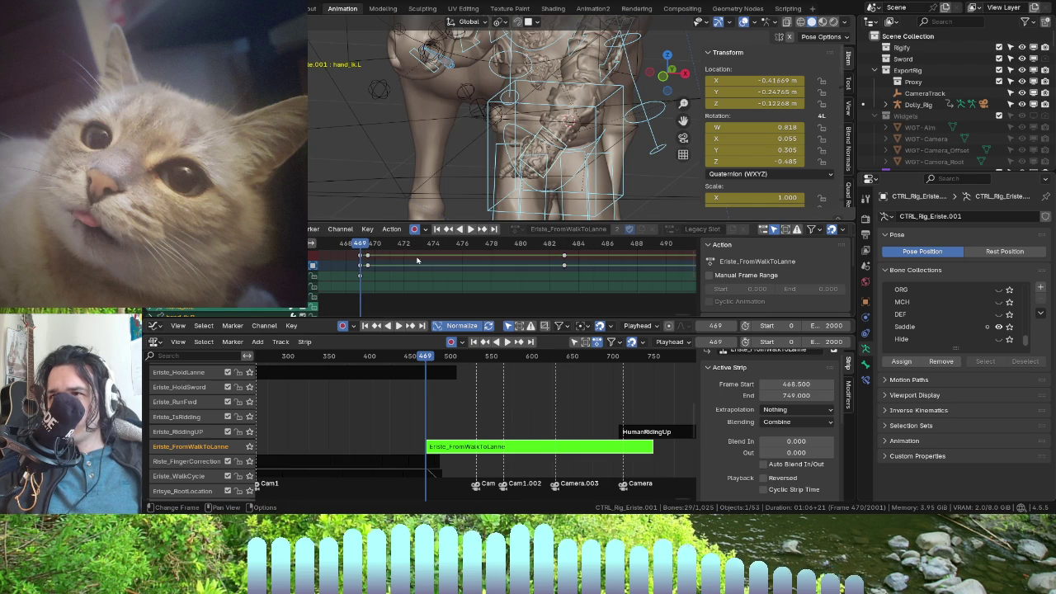
left_click(368, 257)
left_click_drag(373, 258, 365, 258)
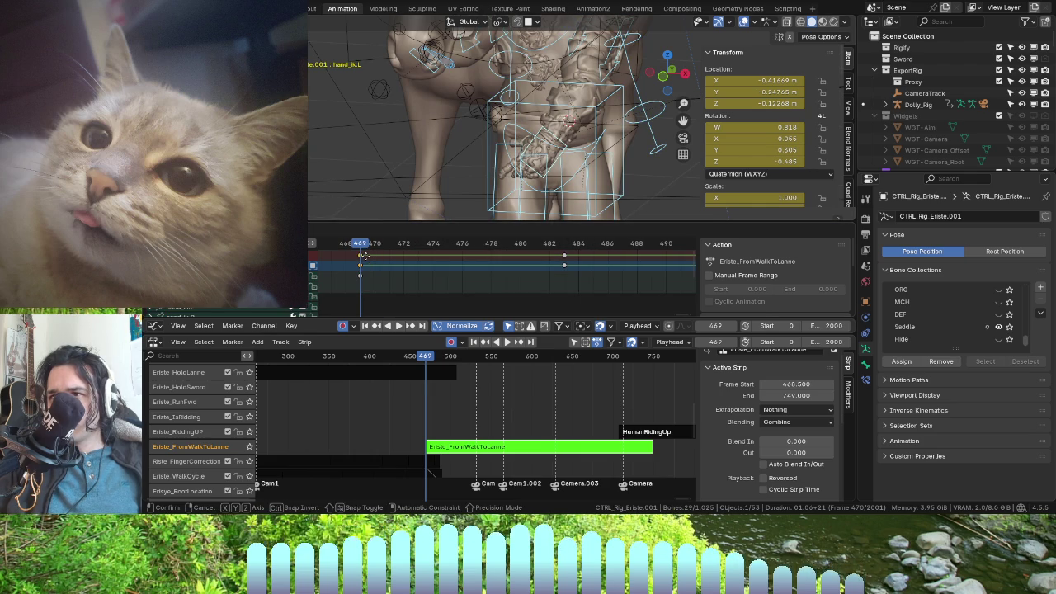
- Play back to check timing, then reselect only the hand bone at frame 469
key("space")
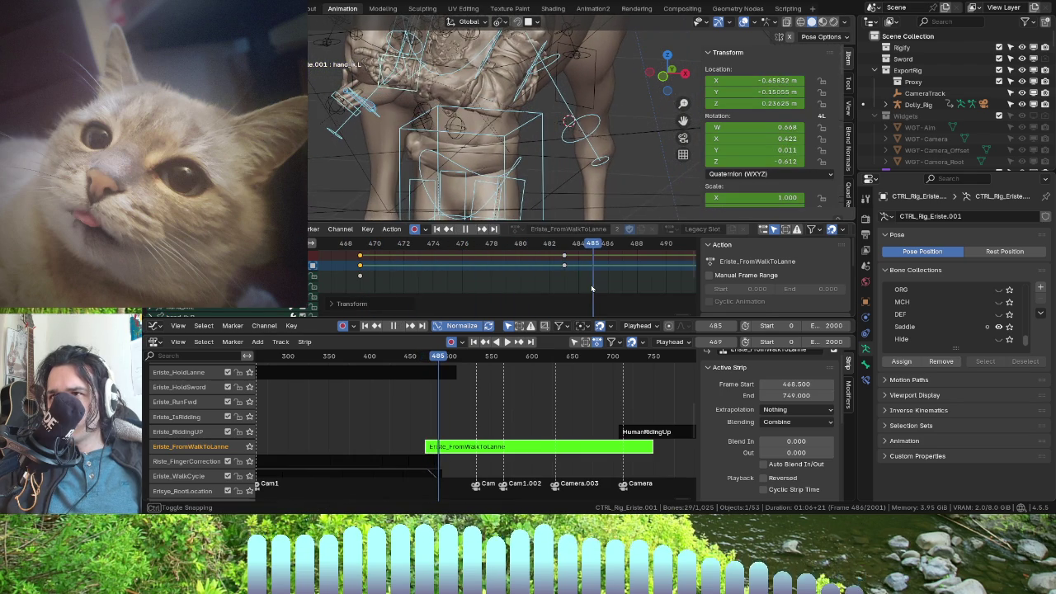
key("Down")
left_click(415, 88)
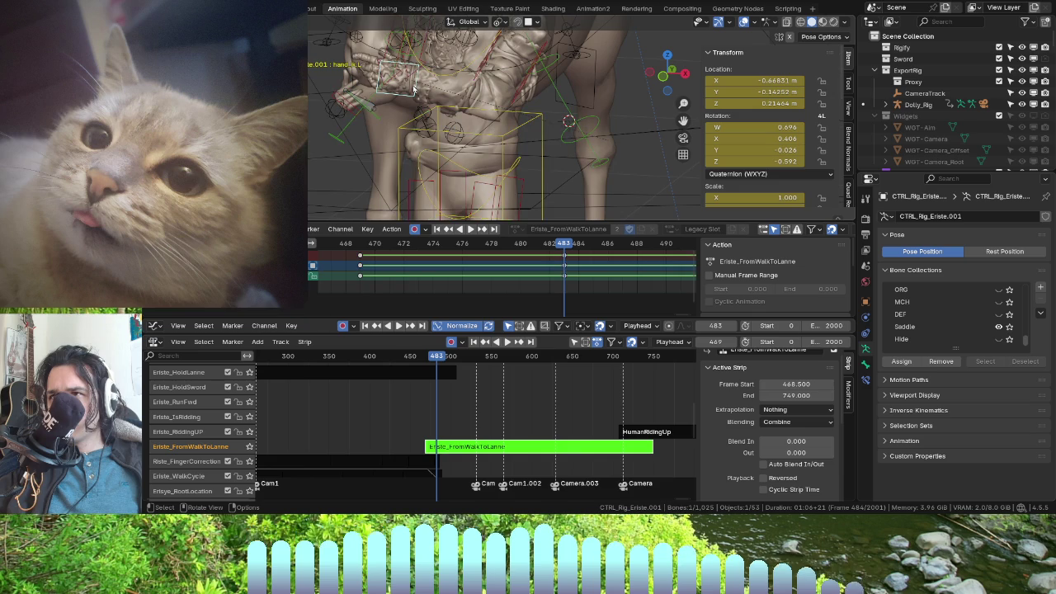
scroll(512, 186, "down", 4)
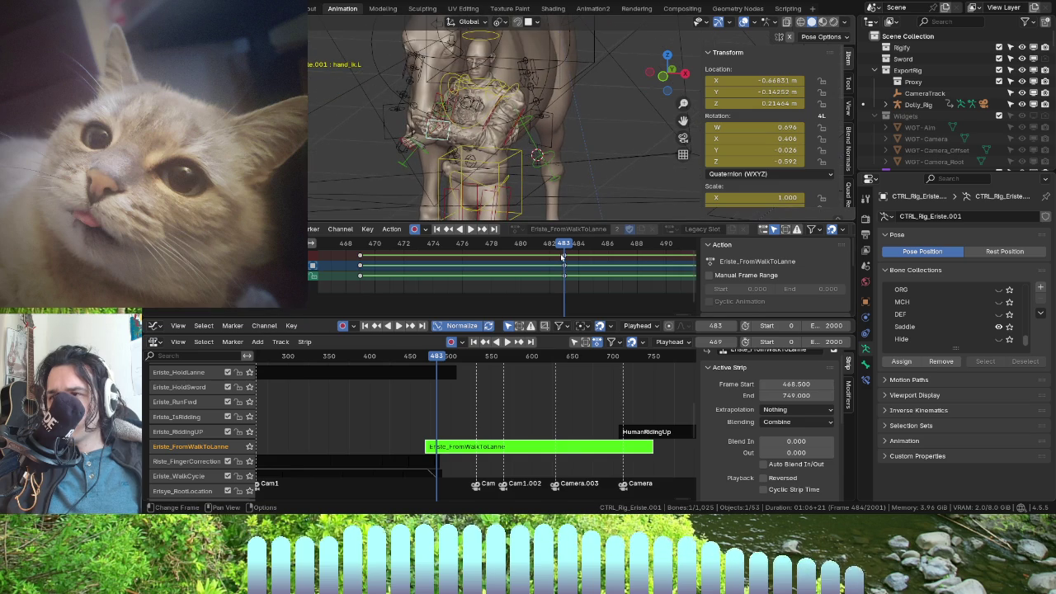
left_click_drag(562, 257, 361, 258)
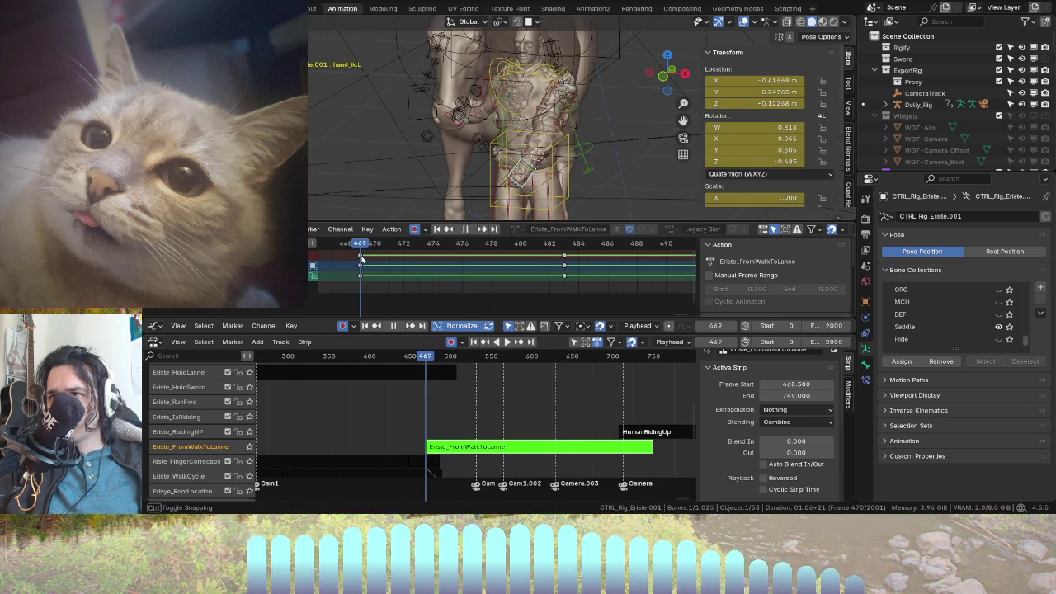
- Rotate and move the left hand IK control into a new auto-keyed pose at frame 469
middle_click_drag(508, 167, 552, 147)
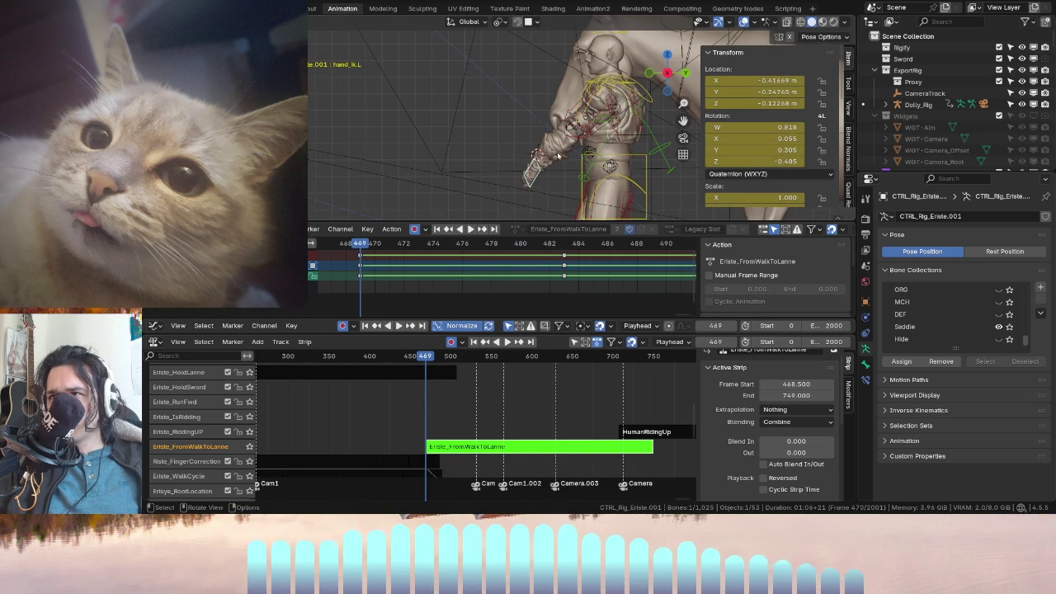
key("g")
left_click(607, 177)
key("r")
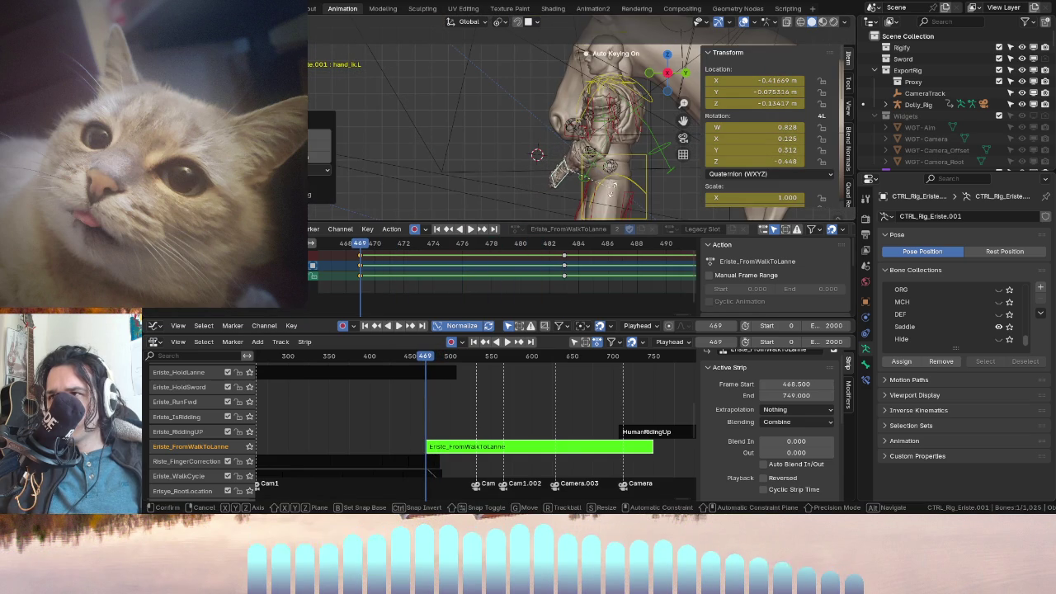
left_click(601, 185)
left_click(601, 193)
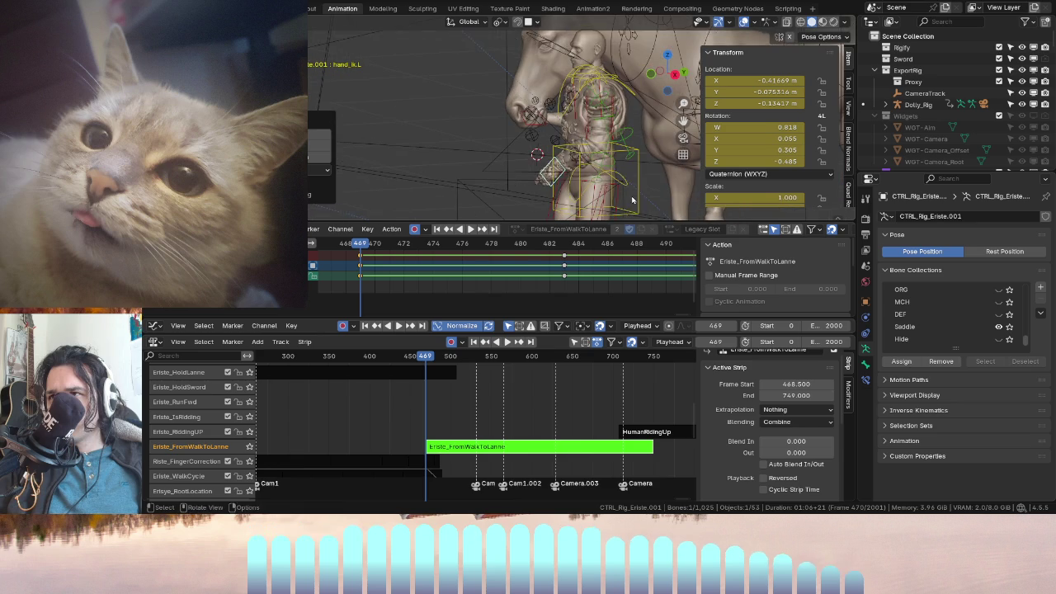
middle_click_drag(600, 194, 590, 181)
key("r")
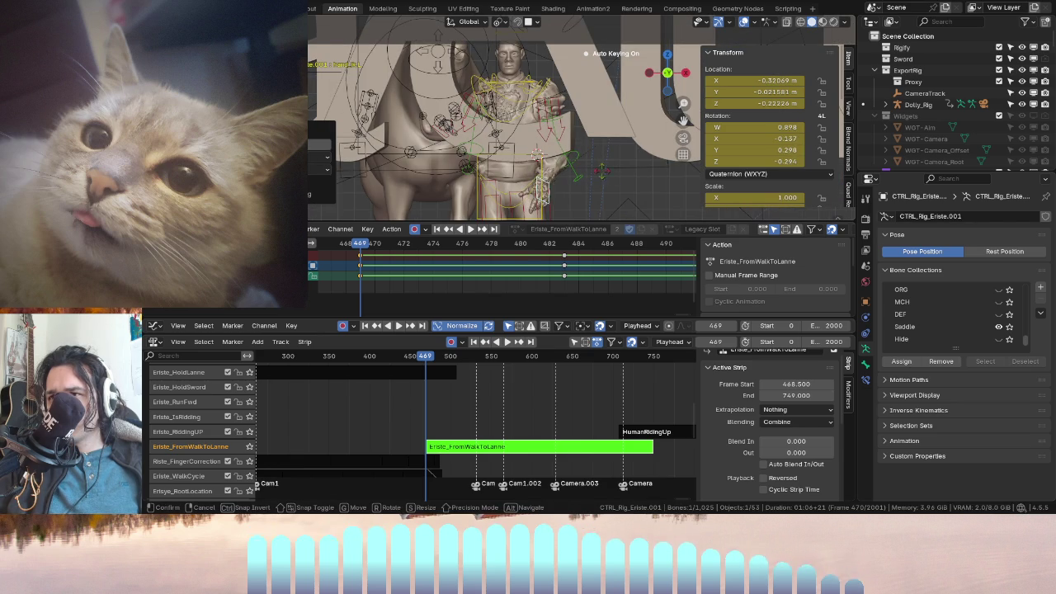
left_click(613, 178)
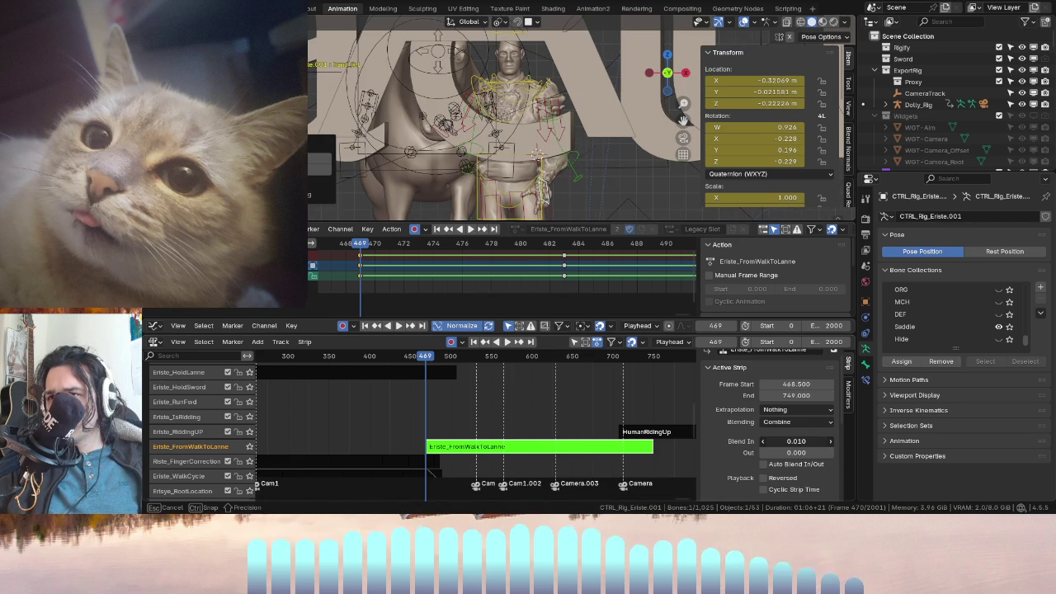
- Raise the strip's Blend In to 2.5 frames, then scrub and play back the animation
mouse_move(796, 442)
left_mouse_down()
mouse_move(825, 442)
mouse_move(767, 442)
mouse_move(825, 441)
mouse_move(779, 441)
left_mouse_up()
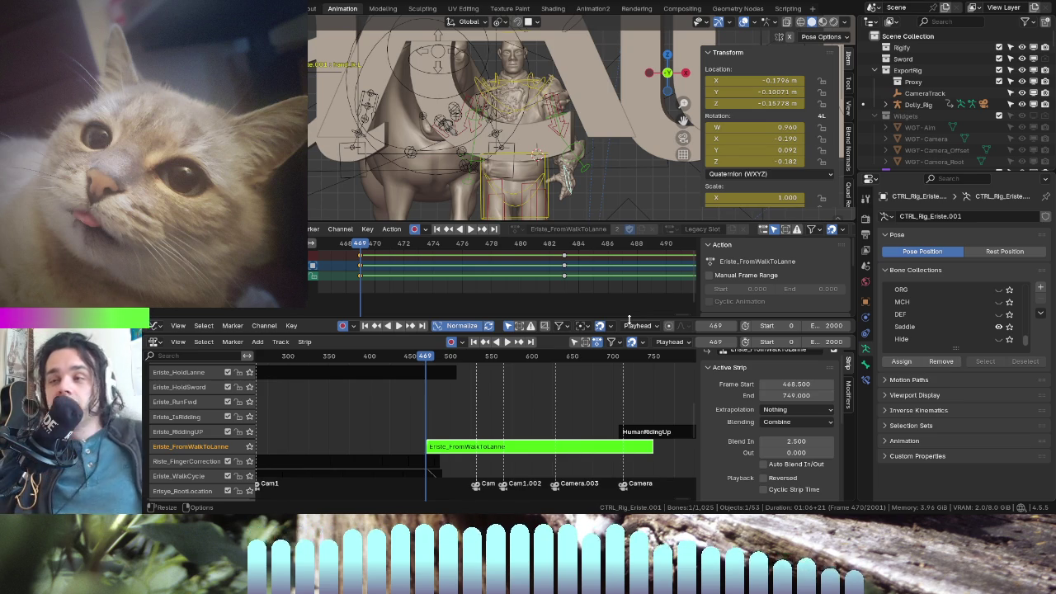
middle_click_drag(373, 252, 387, 252)
key("space")
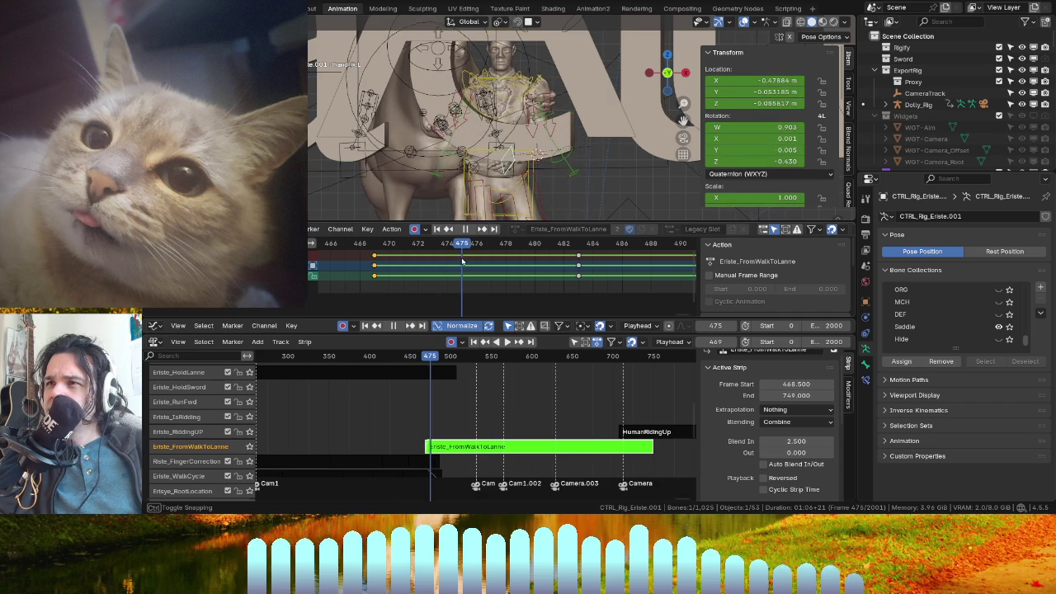
key("shift+ctrl+space")
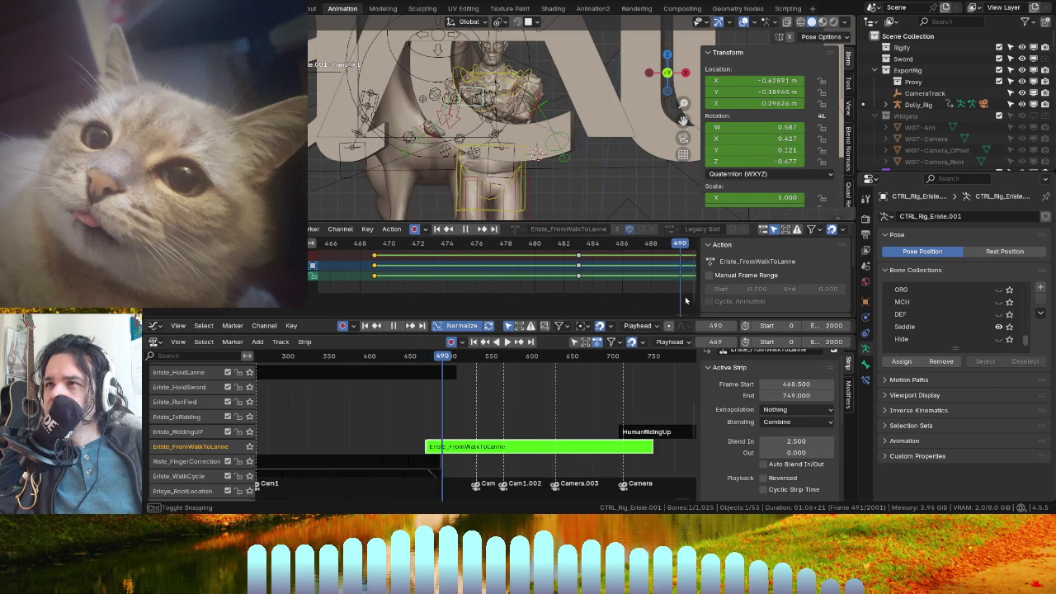
key("shift+ctrl+space")
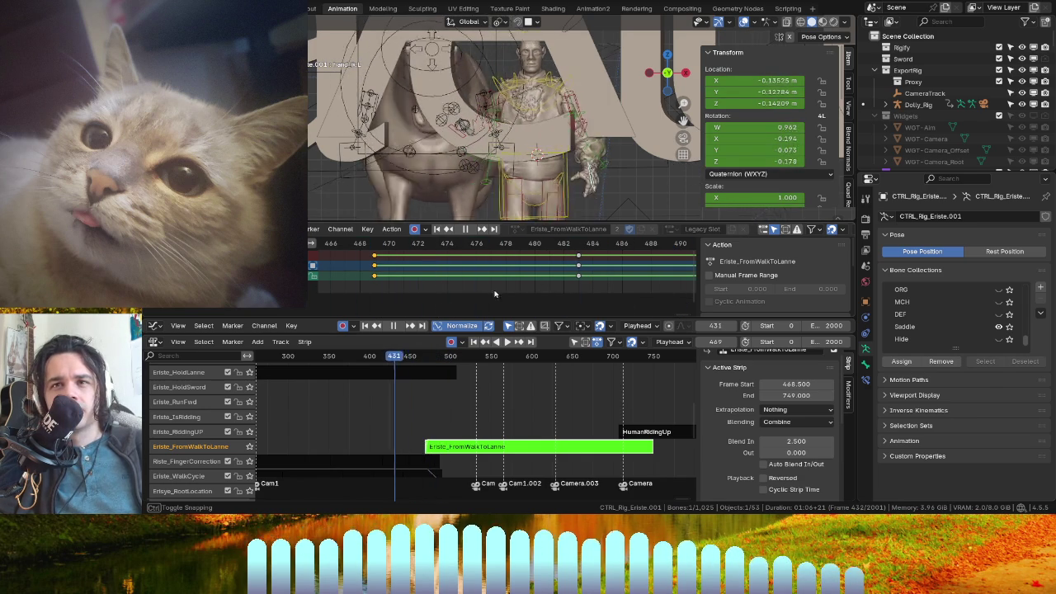
key("space")
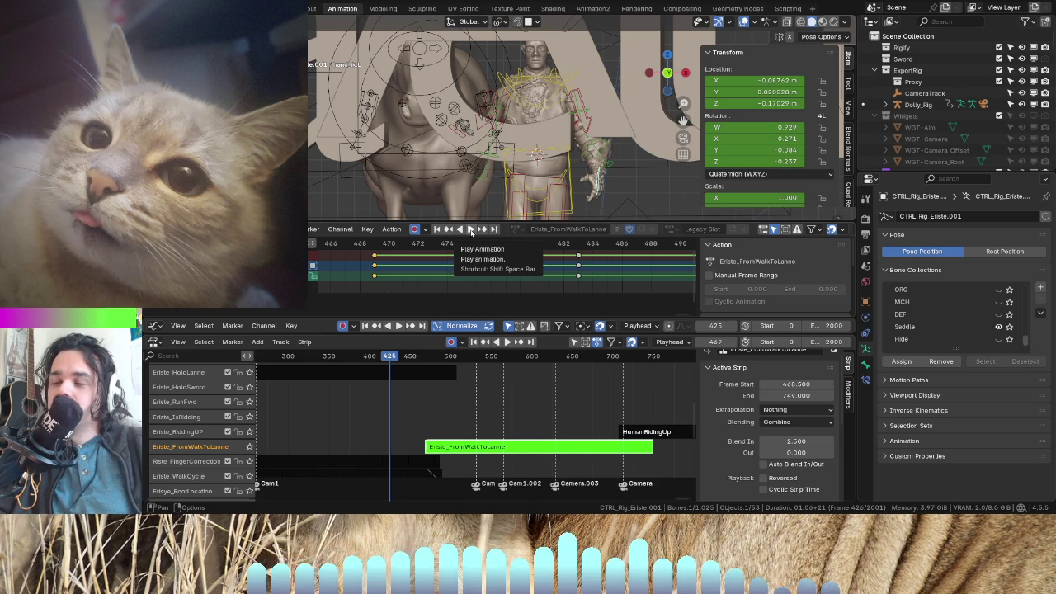
left_click(471, 229)
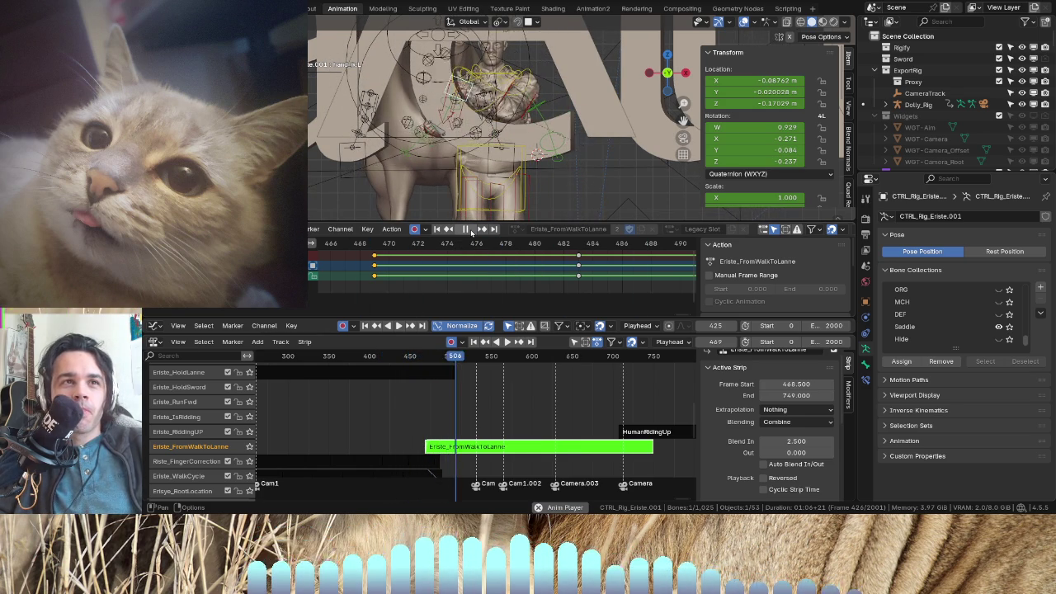
left_click(334, 244)
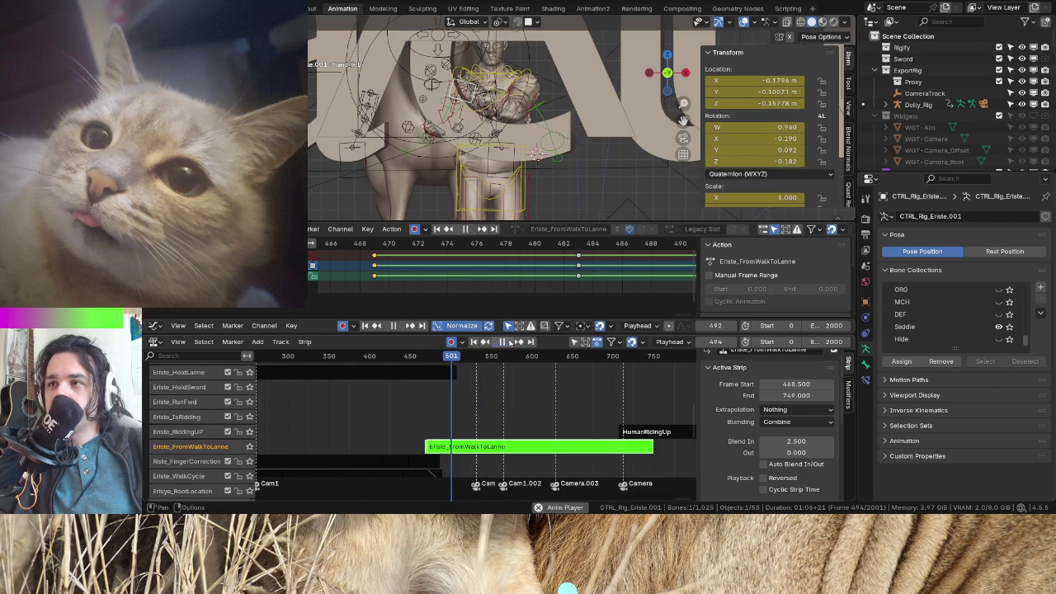
key("space")
scroll(584, 275, "down", 4)
mouse_move(605, 244)
left_mouse_down()
mouse_move(408, 256)
mouse_move(627, 293)
left_mouse_up()
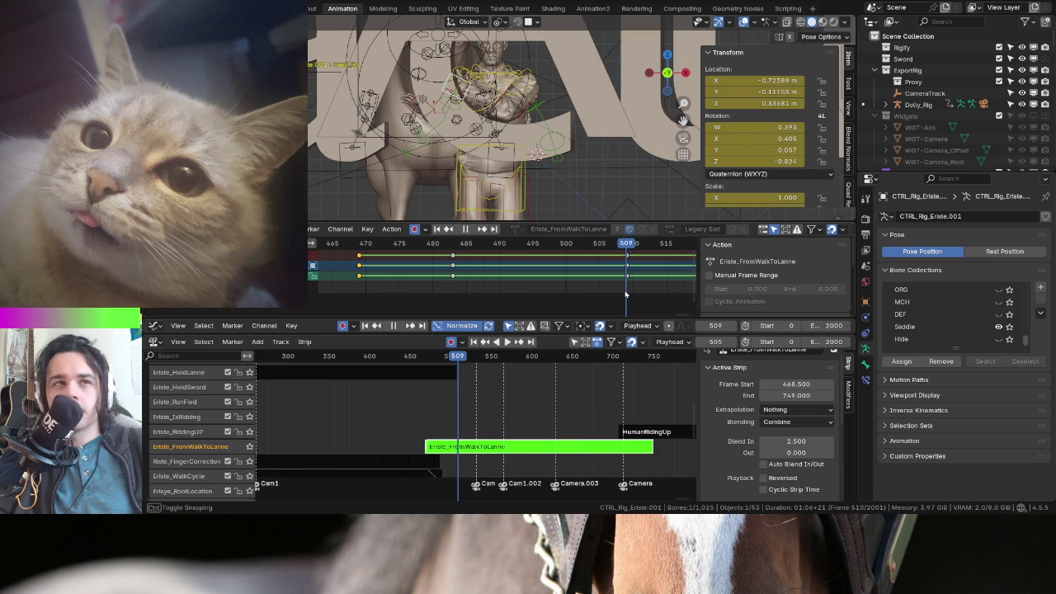
mouse_move(626, 294)
left_mouse_down()
mouse_move(356, 285)
mouse_move(613, 279)
left_mouse_up()
scroll(516, 281, "down", 3)
scroll(582, 272, "down", 1)
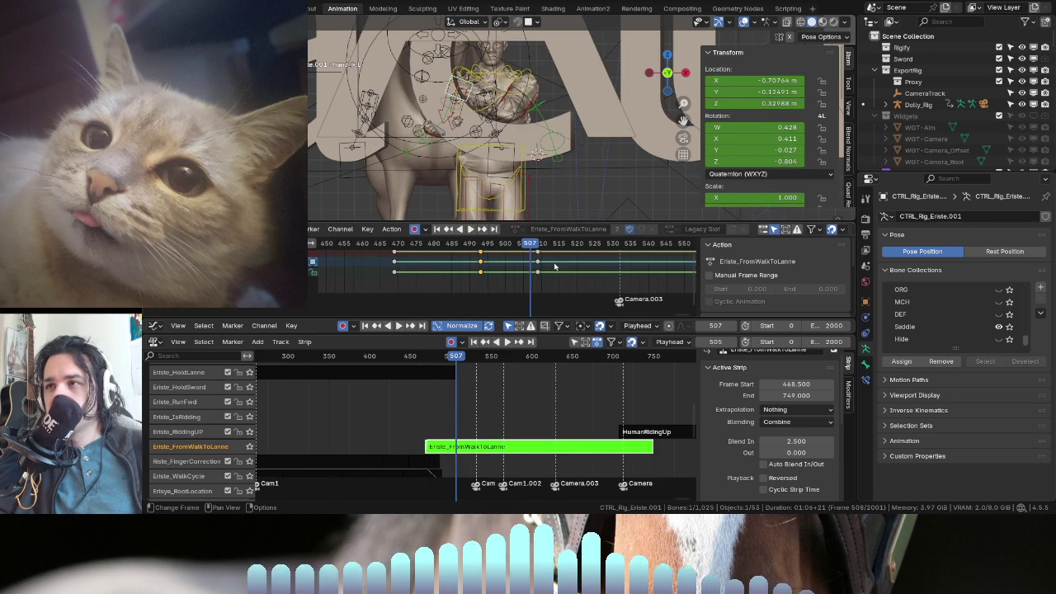
key("g")
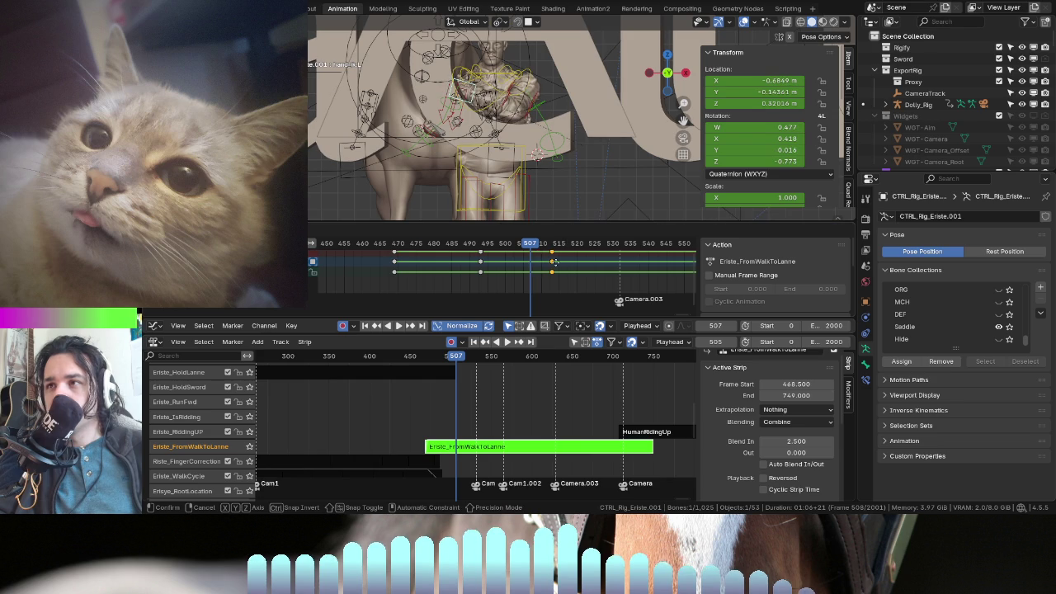
left_click(561, 265)
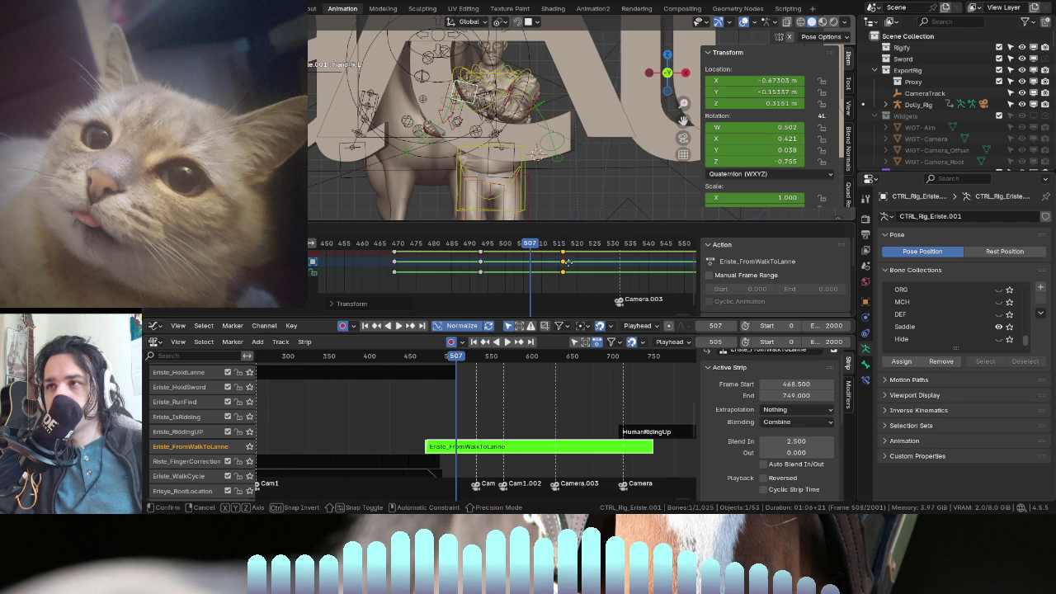
left_click_drag(511, 243, 361, 238)
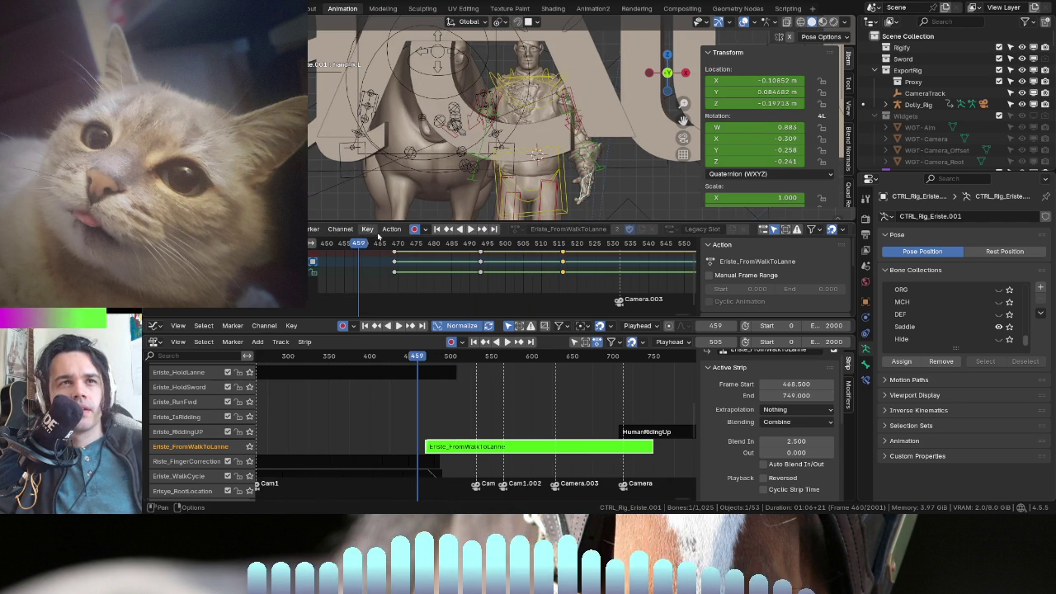
key("space")
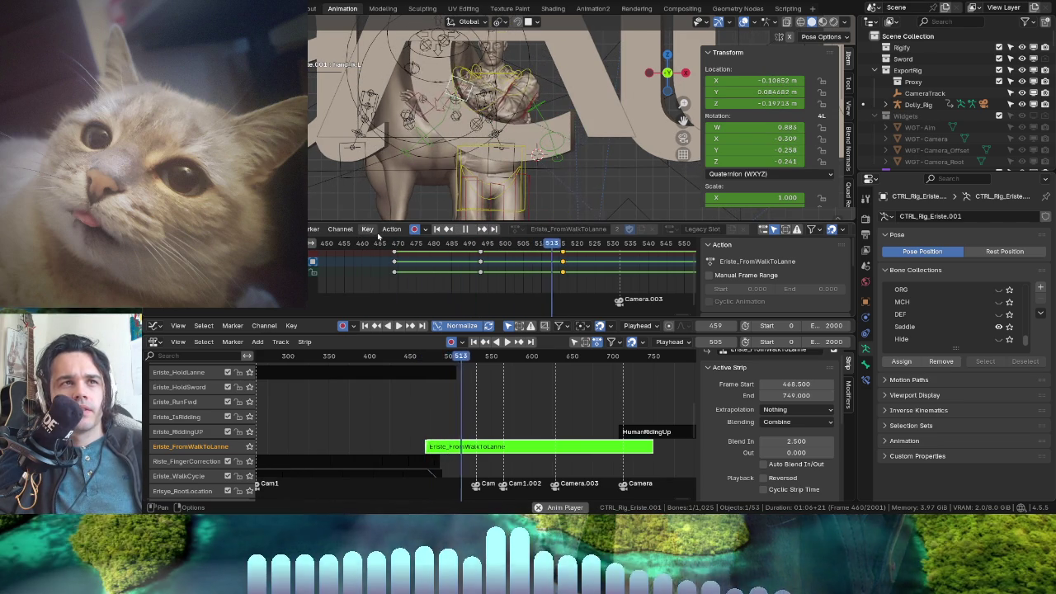
key("space")
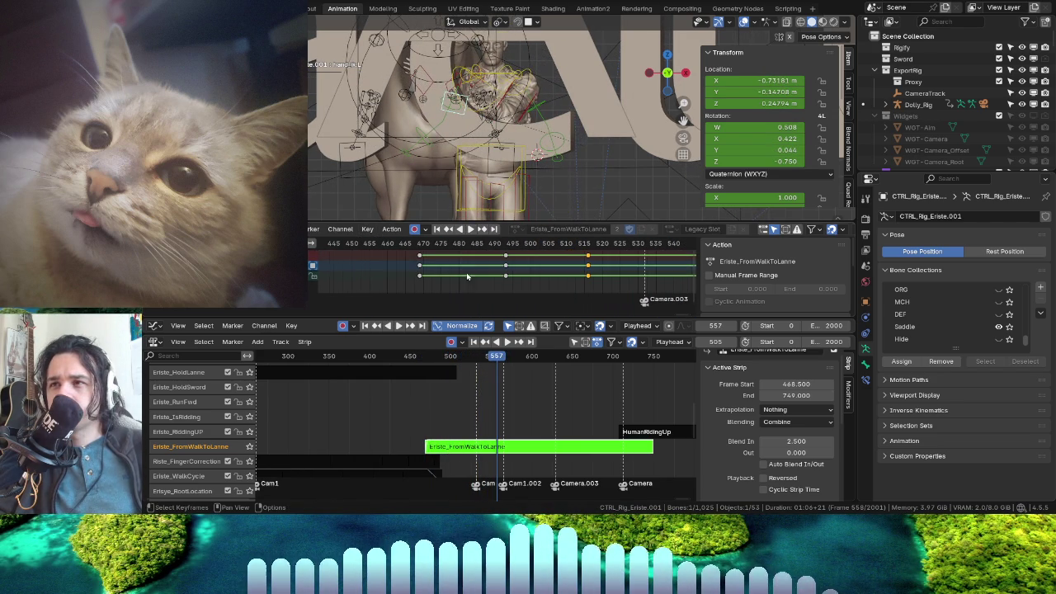
left_click(390, 245)
key("space")
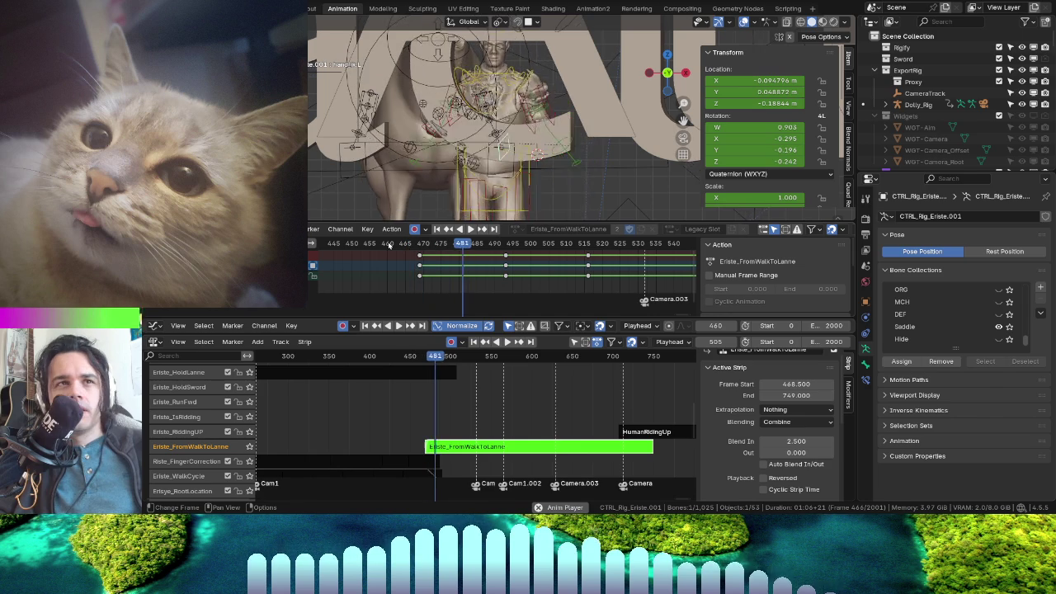
key("space")
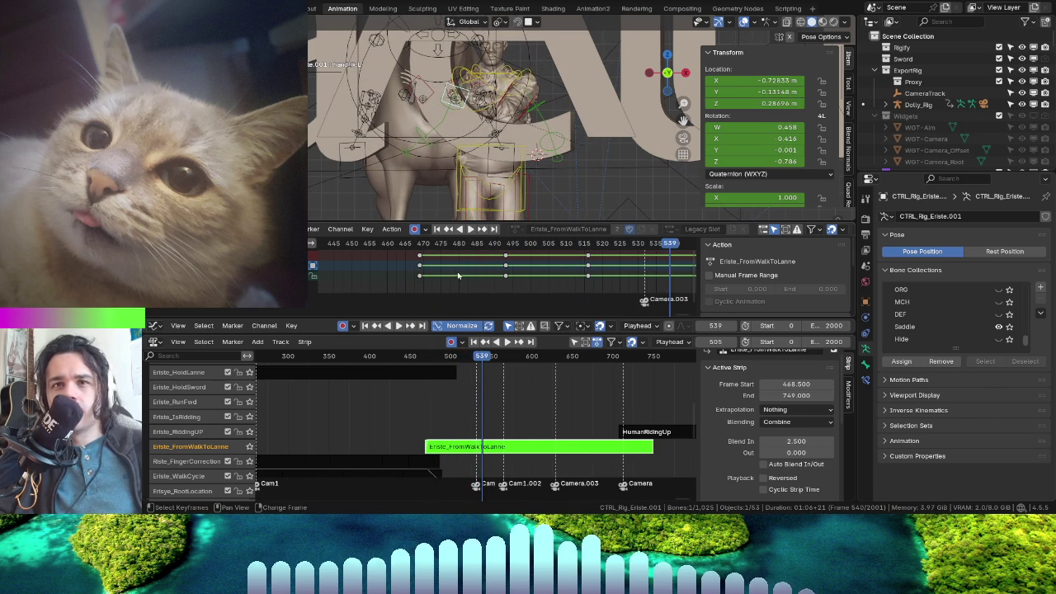
left_click_drag(804, 442, 788, 441)
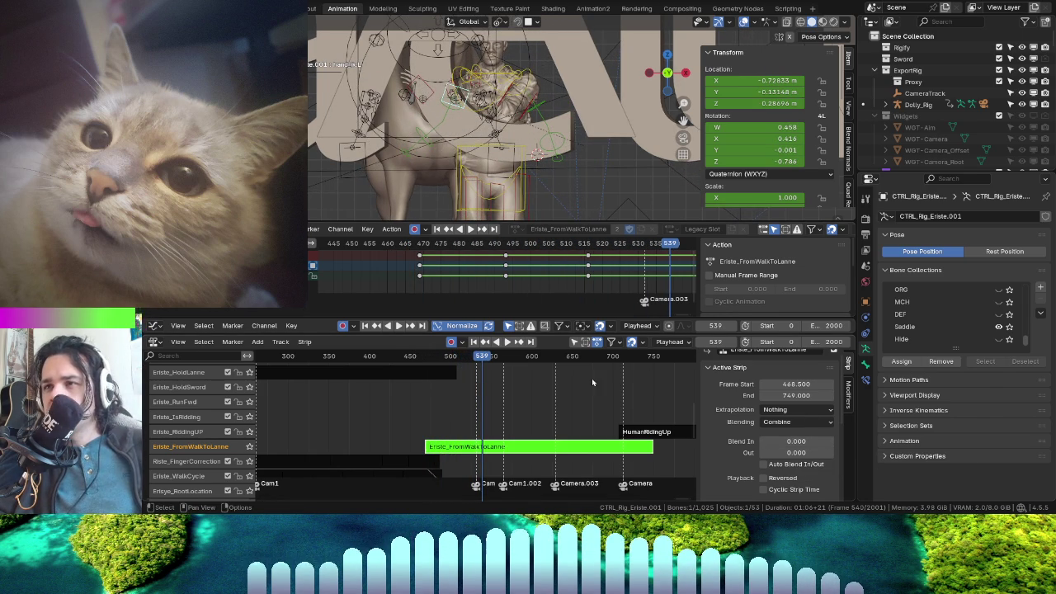
left_click_drag(506, 367, 388, 356)
key("space")
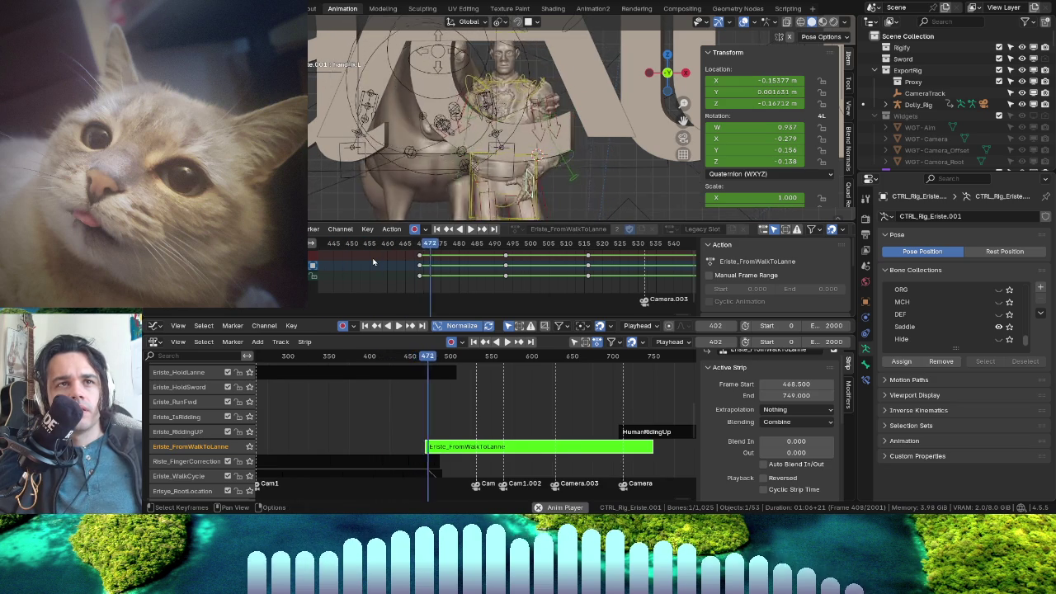
left_click_drag(561, 244, 420, 255)
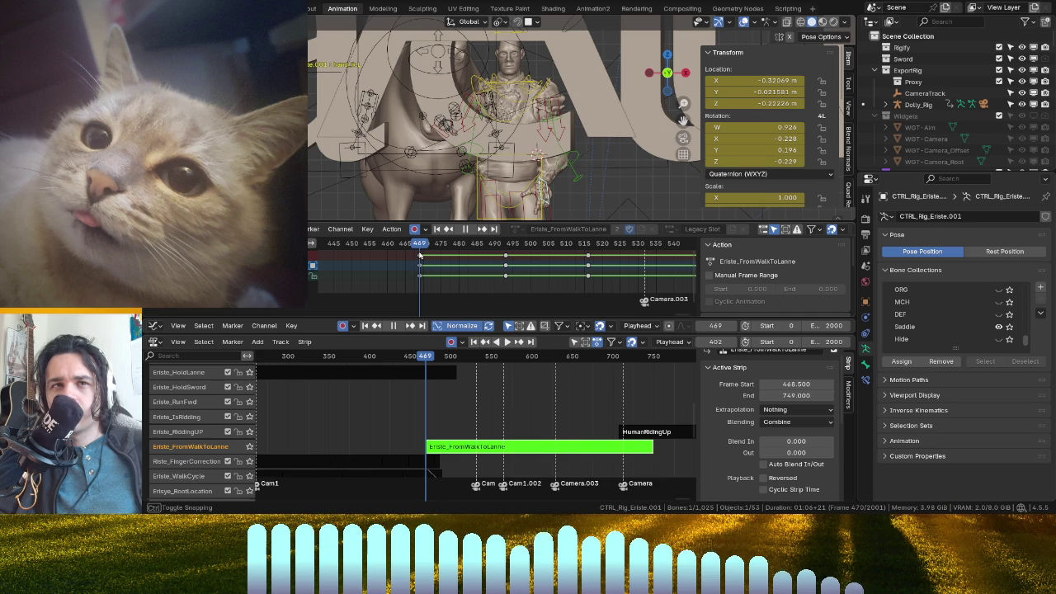
mouse_move(418, 256)
left_mouse_down()
mouse_move(404, 257)
mouse_move(418, 257)
left_mouse_up()
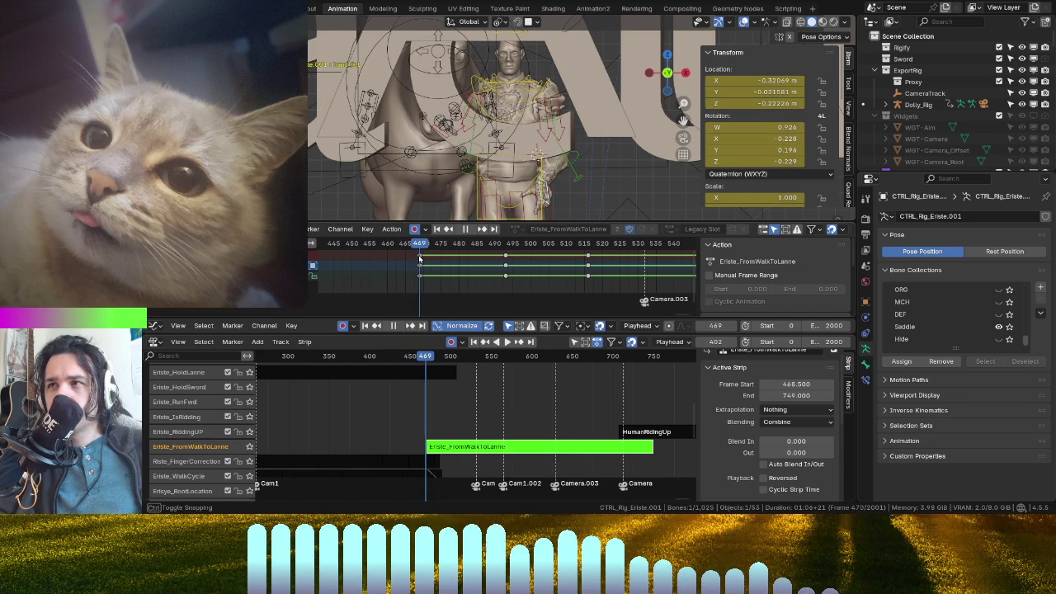
- Move hand_ik.L to a new position, check the pose at frame 457, and maximize the 3D view
key("g")
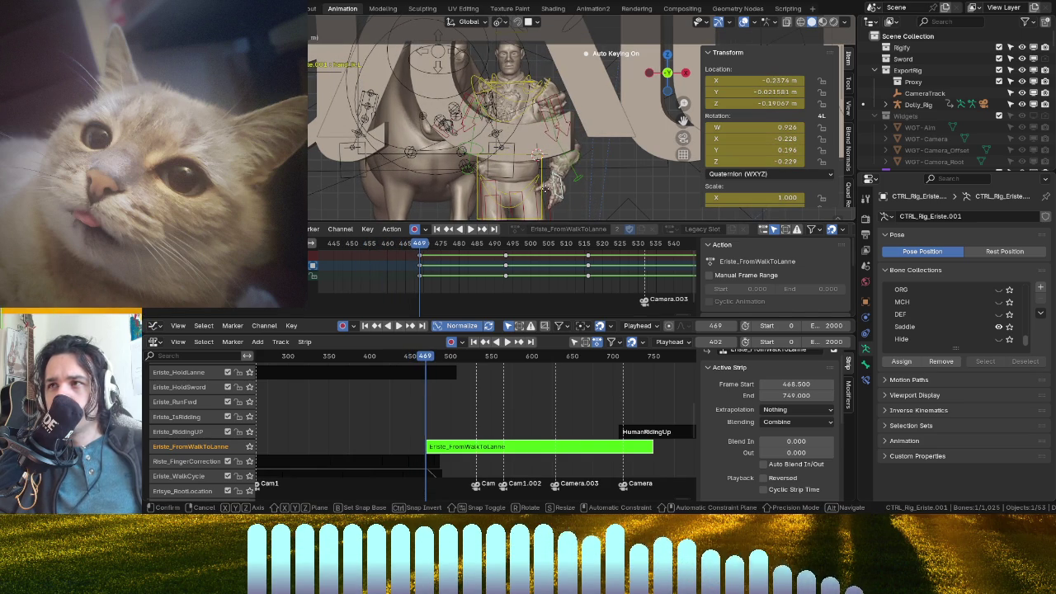
left_click(548, 192)
middle_click_drag(548, 192, 600, 192)
key("g")
middle_click_drag(589, 192, 567, 225)
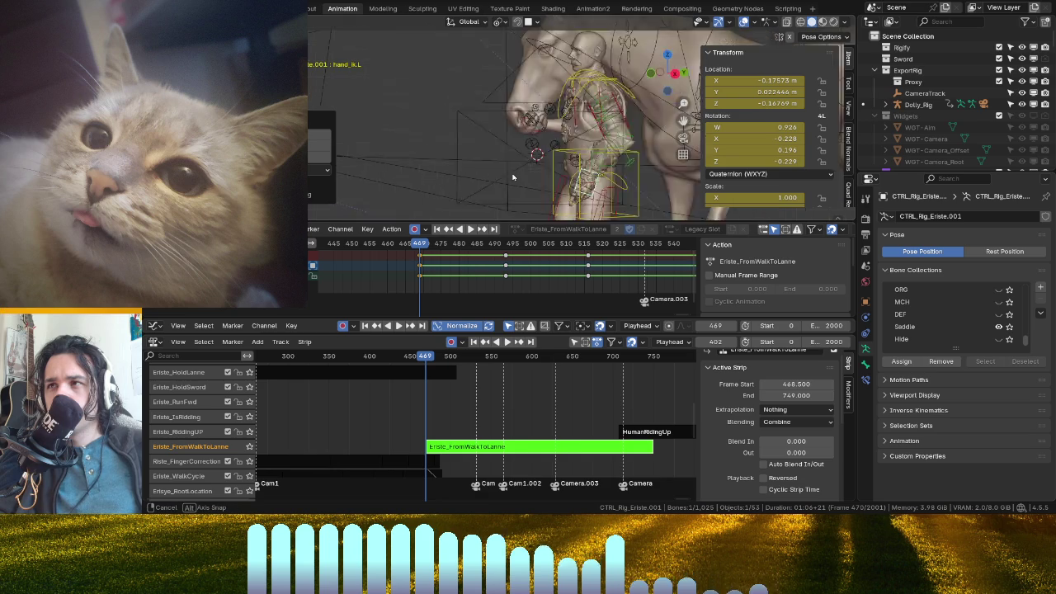
left_click_drag(419, 244, 373, 240)
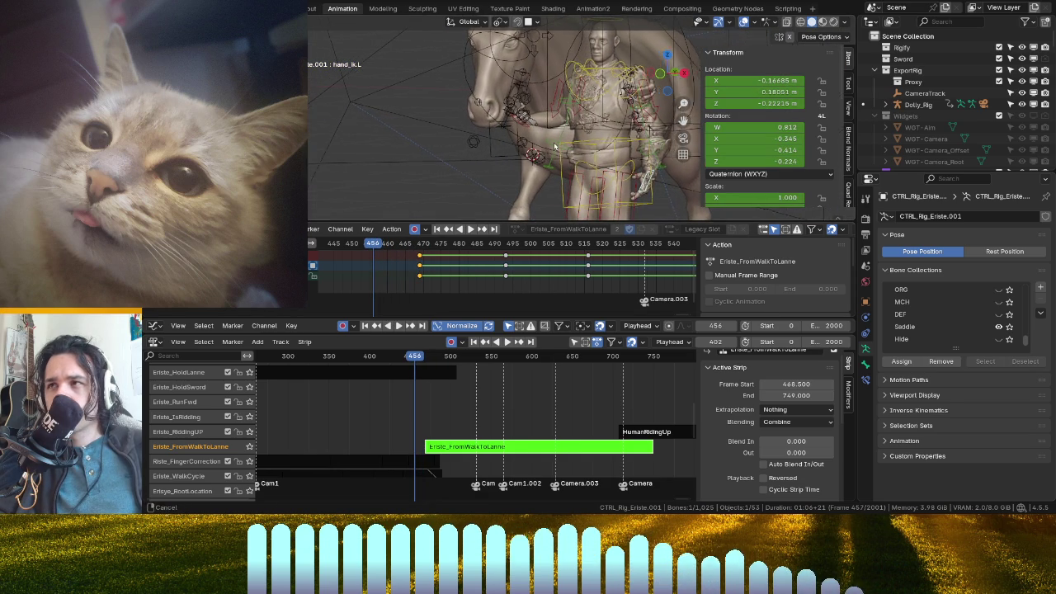
middle_click_drag(512, 148, 592, 153)
key("ctrl+space")
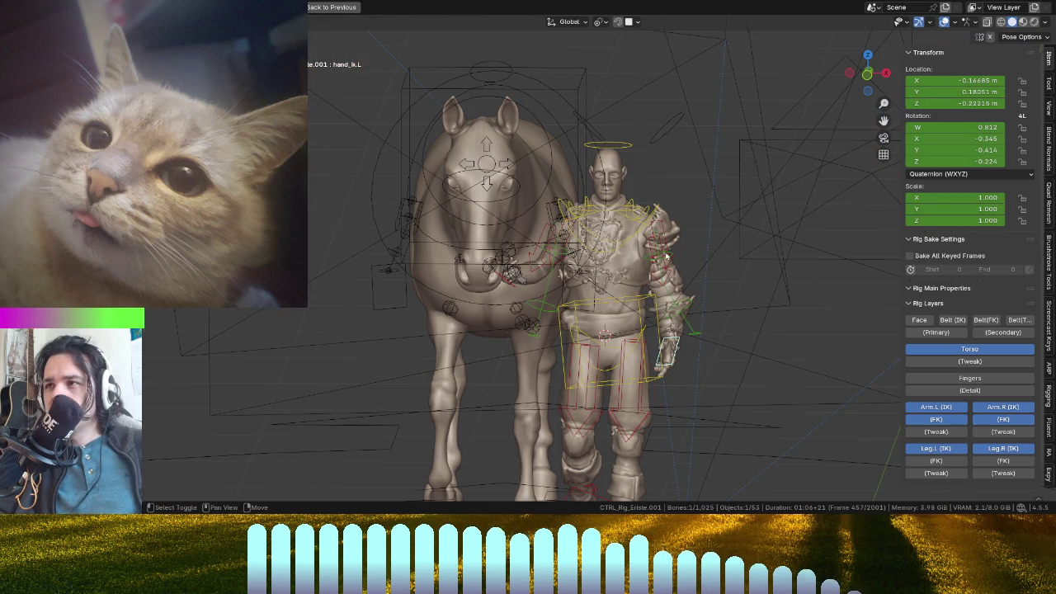
- Select the rider's left upper arm, torso, hips and left foot controls while orbiting the rider
left_click(662, 273)
key("i")
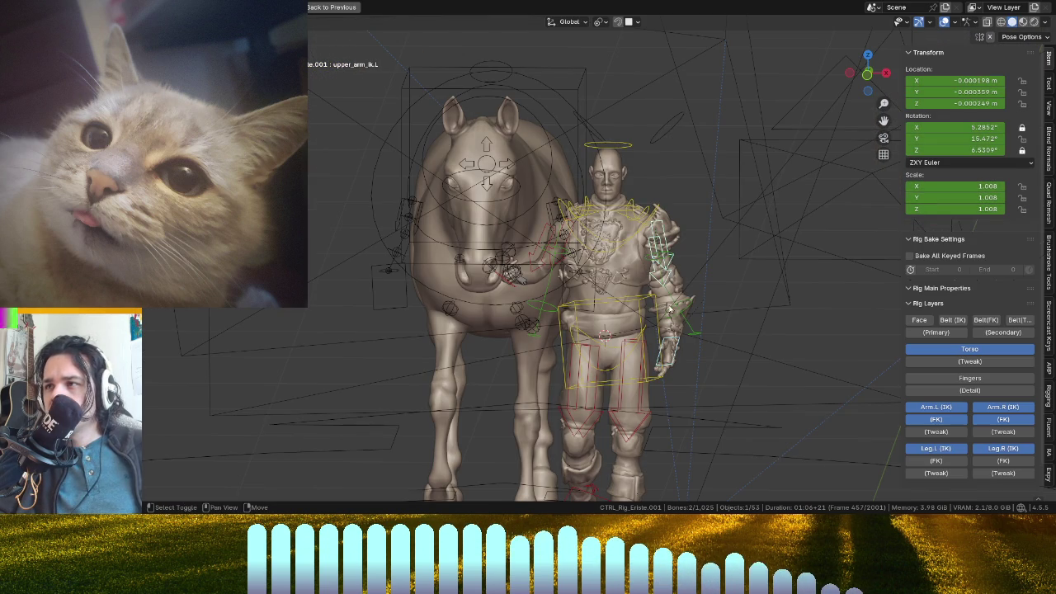
mouse_move(671, 275)
middle_mouse_down()
mouse_move(599, 326)
mouse_move(626, 382)
middle_mouse_up()
left_click(599, 326)
left_click(599, 326)
left_click(649, 433)
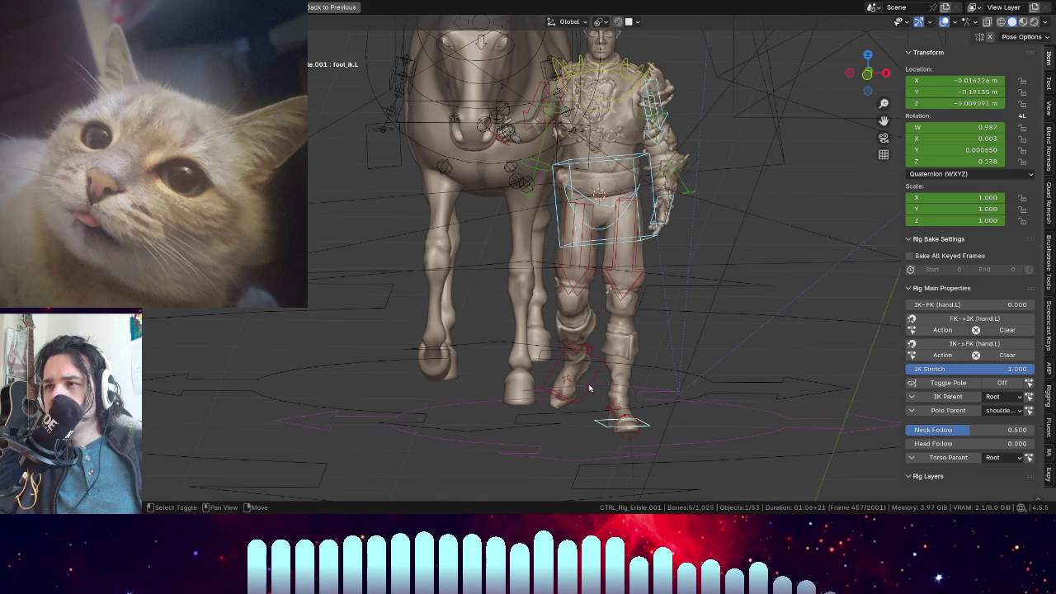
middle_click_drag(611, 321, 594, 317)
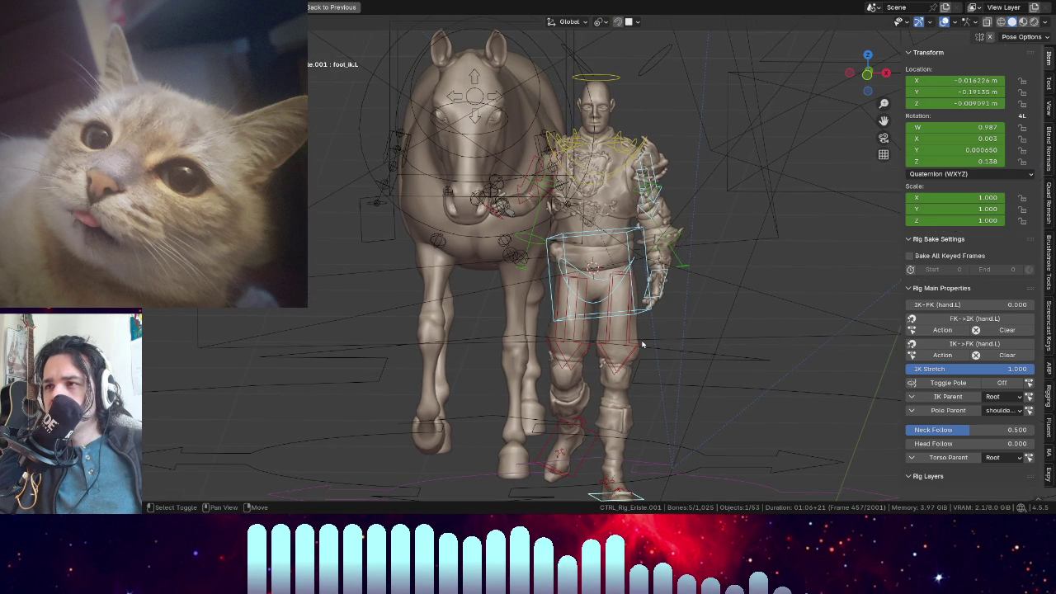
middle_click_drag(642, 344, 653, 353)
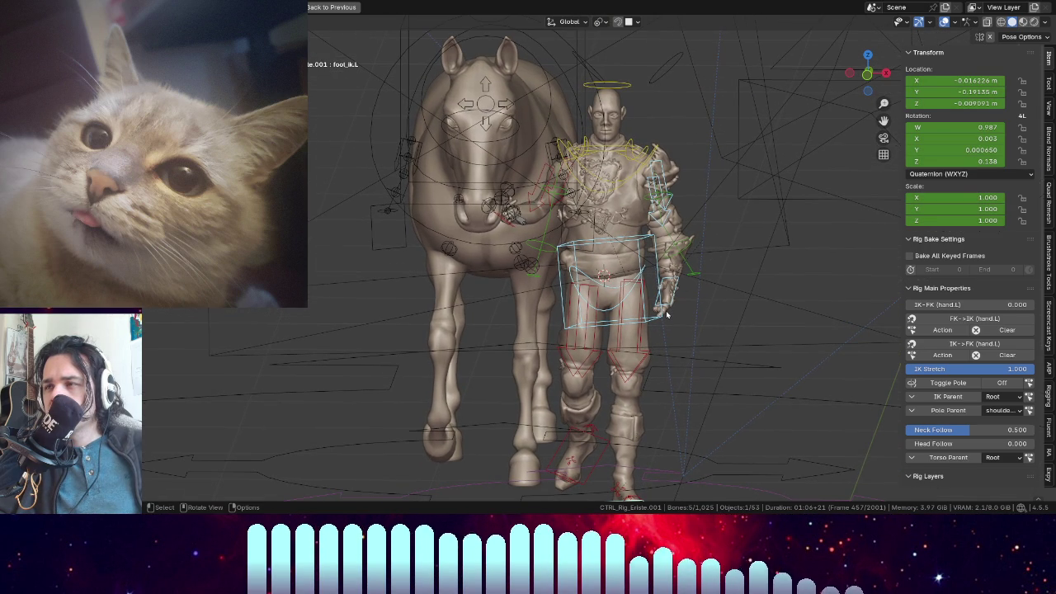
- Select the right foot IK control, undoing an accidental nudge, and move to frame 453
key("ctrl+space")
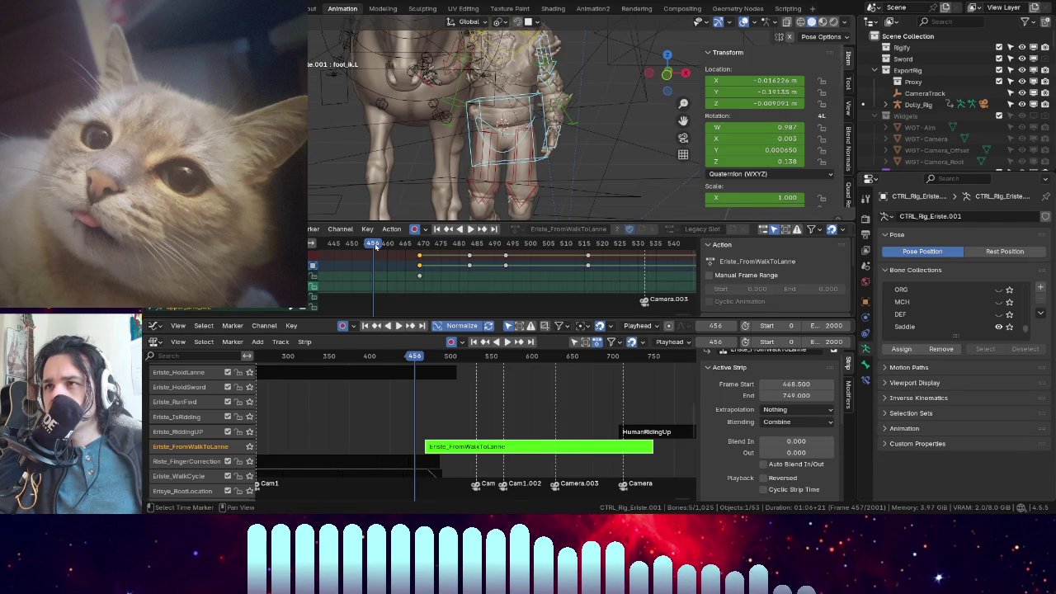
left_click_drag(376, 248, 413, 253)
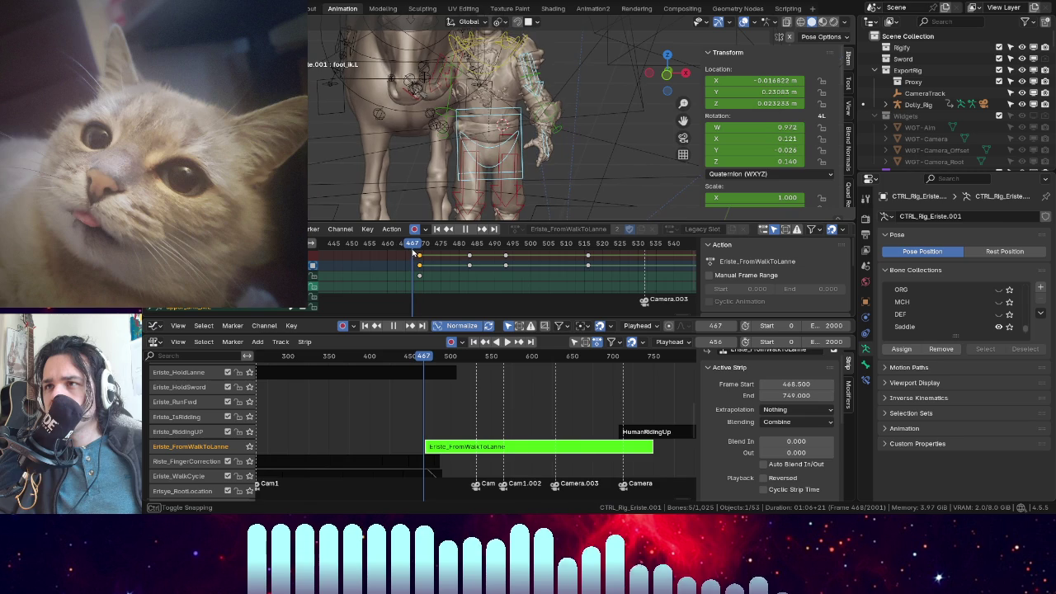
middle_click_drag(498, 132, 499, 74, "shift")
key("ctrl+space")
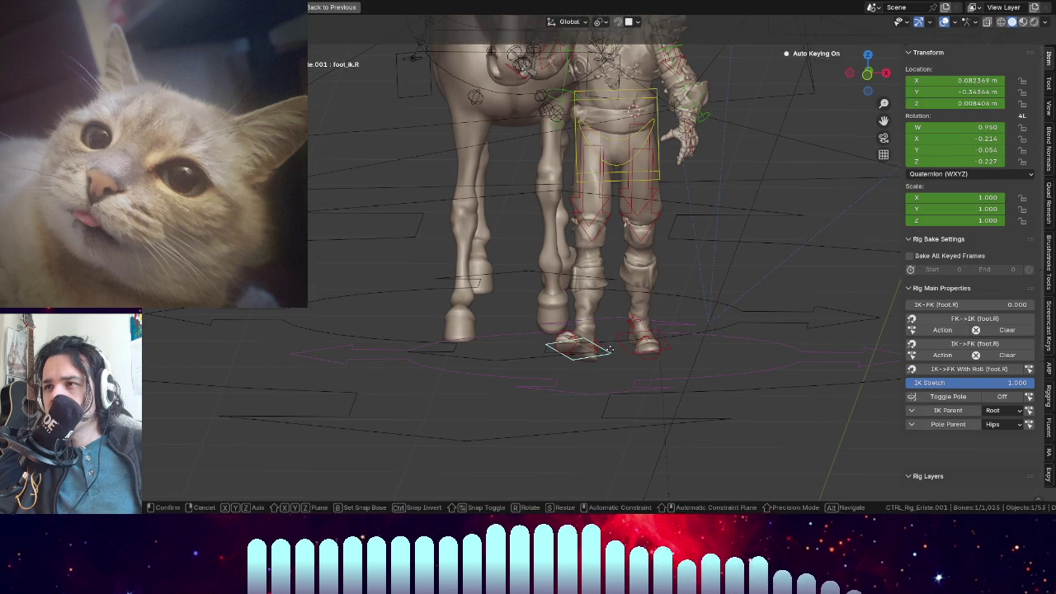
left_click_drag(578, 344, 582, 345)
key("ctrl+z")
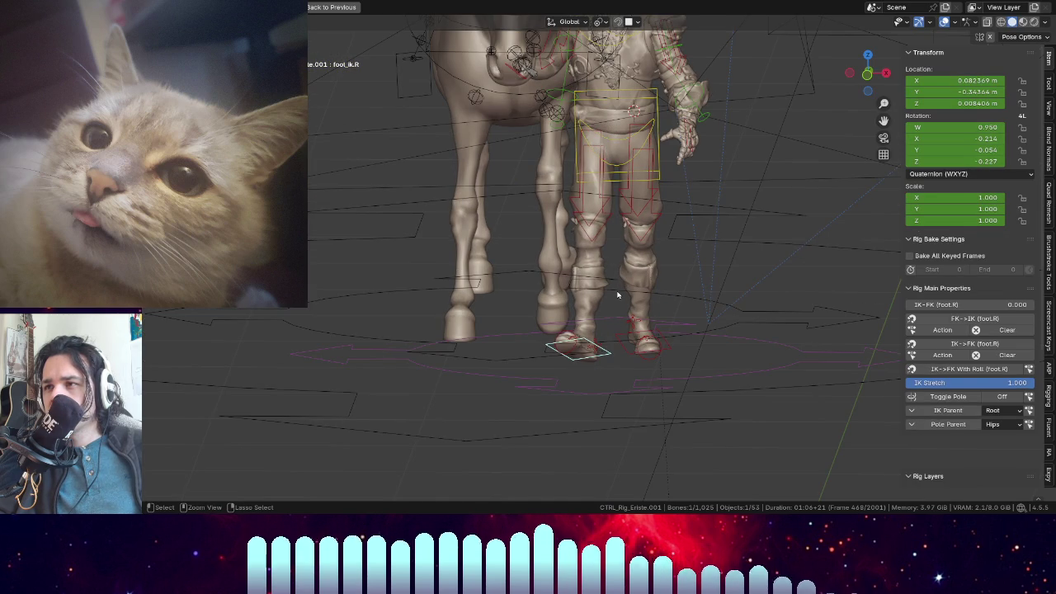
key("ctrl+space")
mouse_move(424, 357)
left_mouse_down()
mouse_move(386, 354)
mouse_move(405, 356)
left_mouse_up()
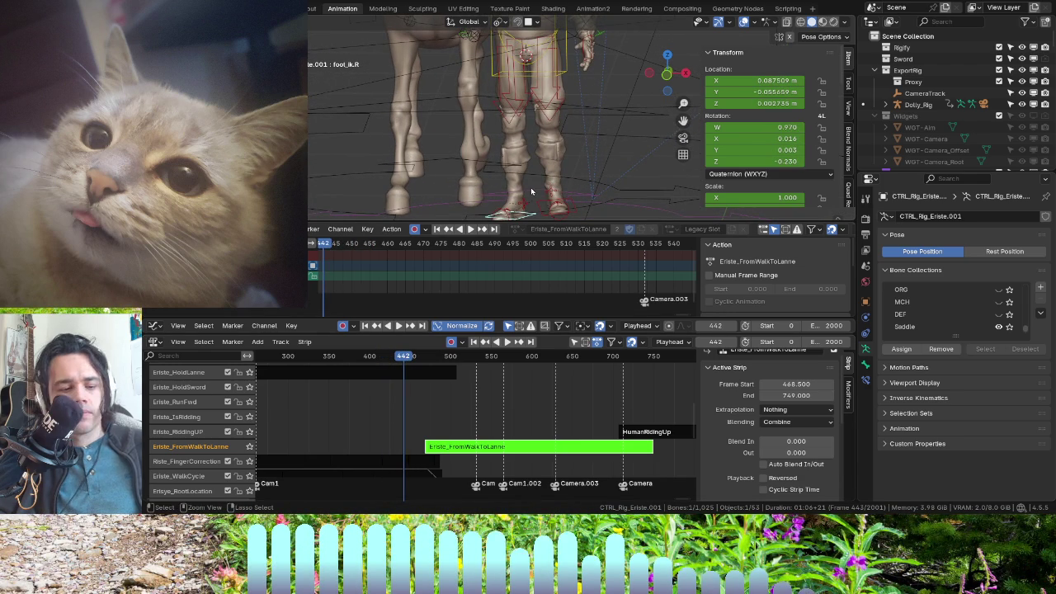
- Copy the right foot pose, paste it as keys at frame 469, and review the foot motion
key("ctrl+c")
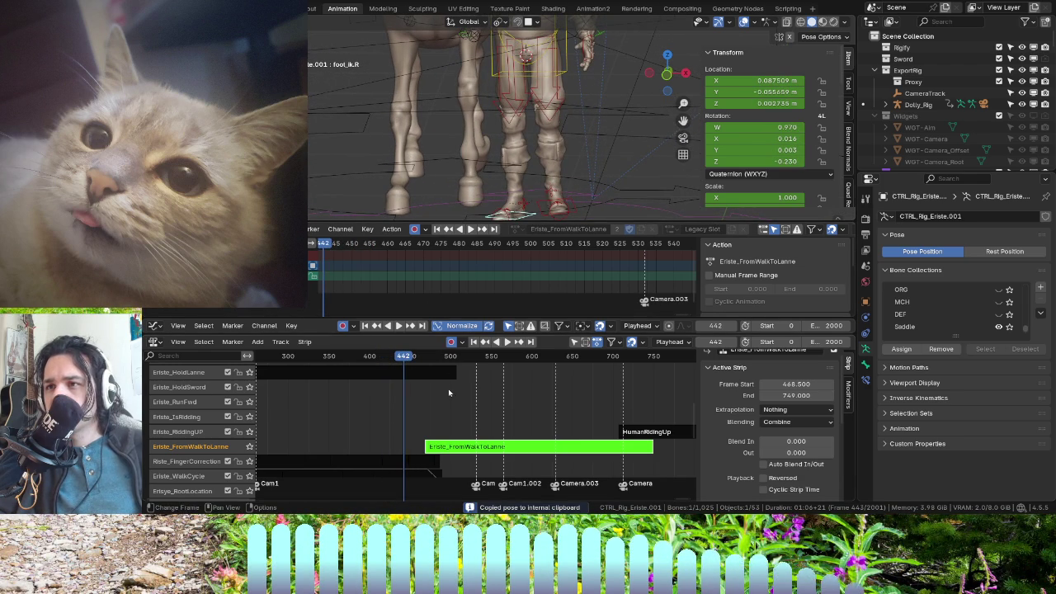
left_click_drag(408, 249, 421, 250)
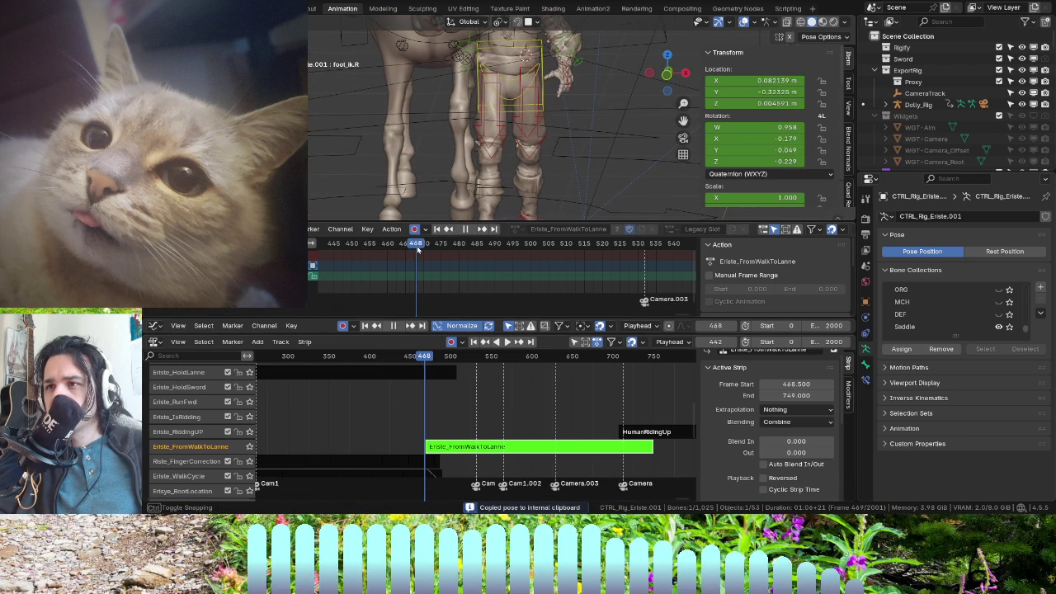
key("ctrl+v")
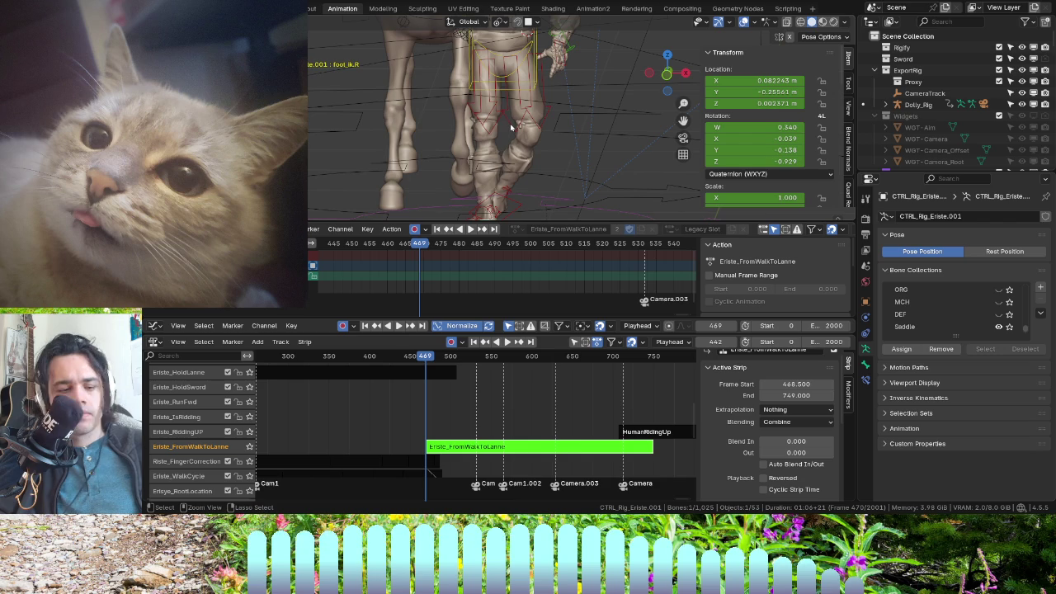
mouse_move(523, 170)
middle_mouse_down()
mouse_move(470, 150)
mouse_move(546, 195)
middle_mouse_up()
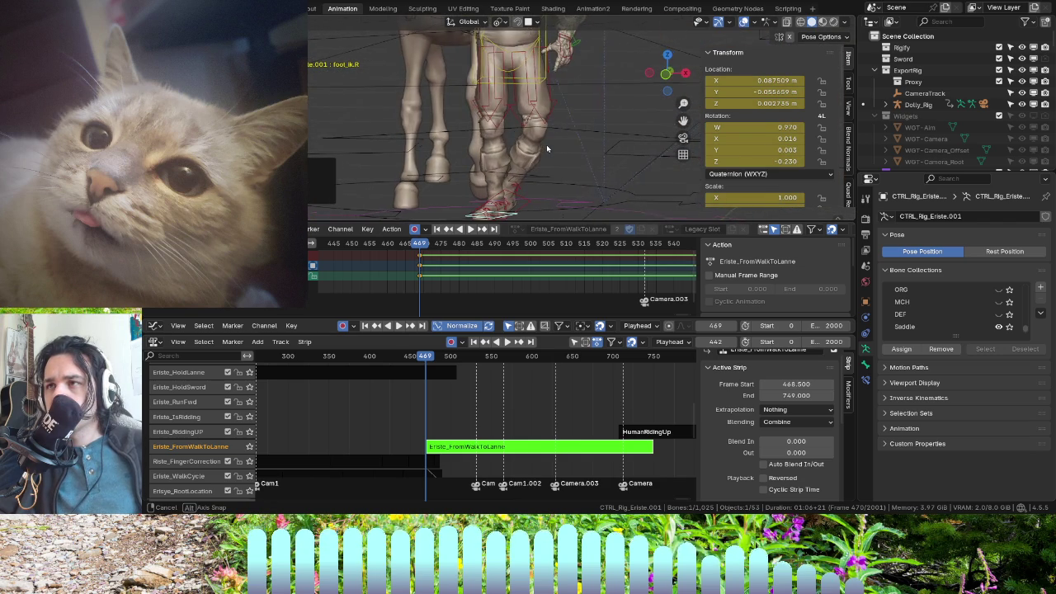
left_click_drag(420, 243, 452, 254)
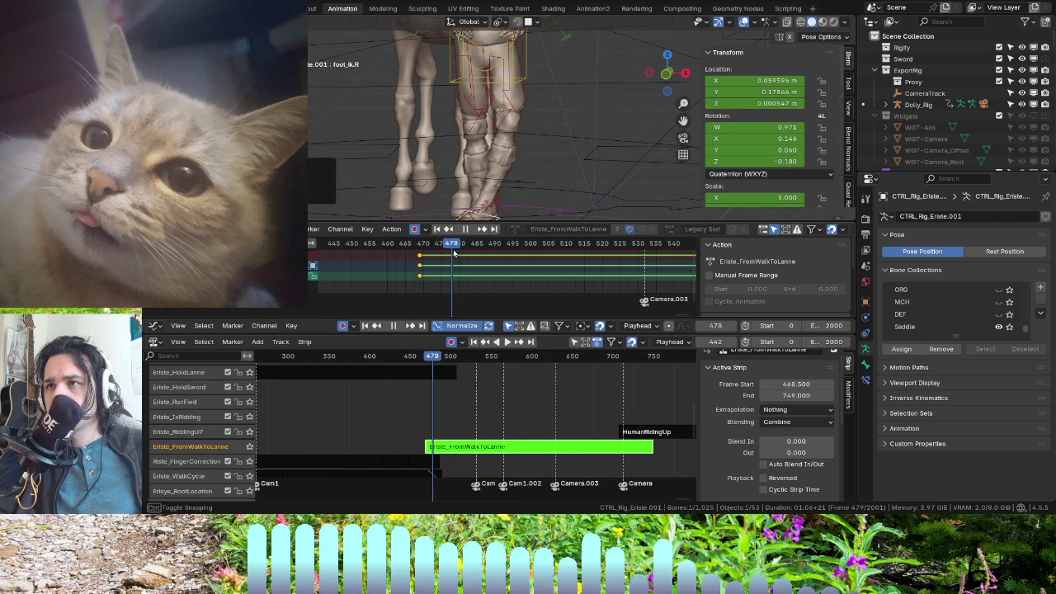
mouse_move(452, 253)
left_mouse_down()
mouse_move(372, 243)
mouse_move(486, 266)
mouse_move(369, 273)
mouse_move(416, 281)
left_mouse_up()
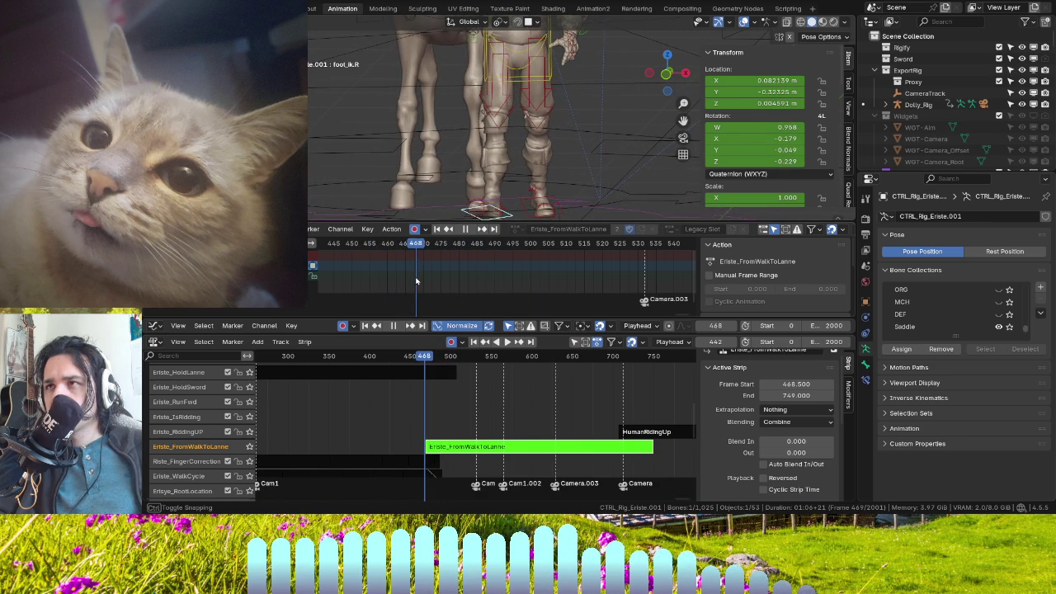
middle_click_drag(448, 180, 495, 157, "shift")
scroll(535, 137, "down", 3)
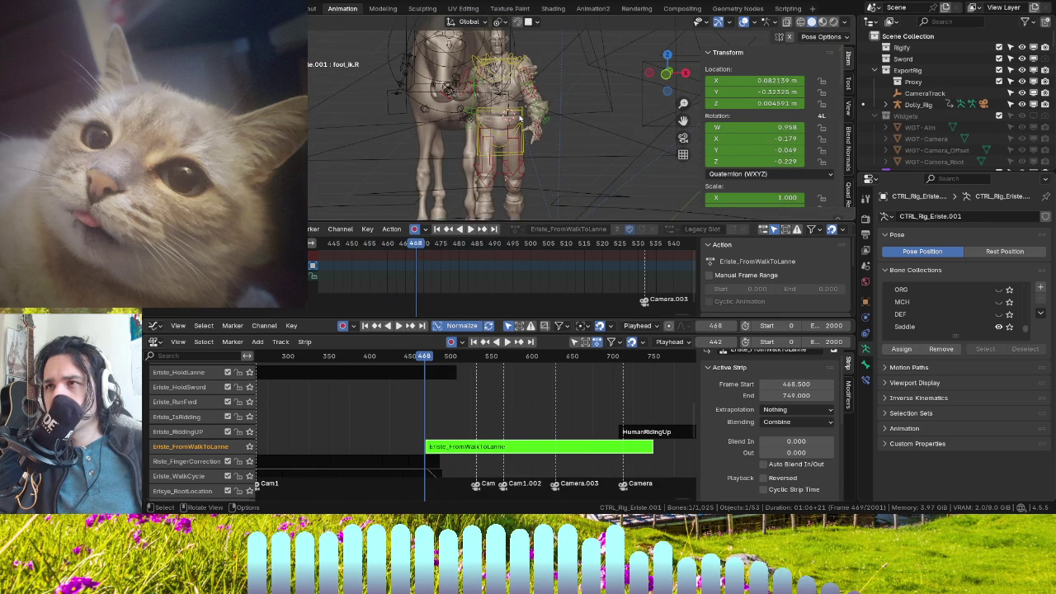
- Select the left hand IK control and review it from frame 469 to 490 with playback
left_click(522, 142)
scroll(509, 162, "up", 2)
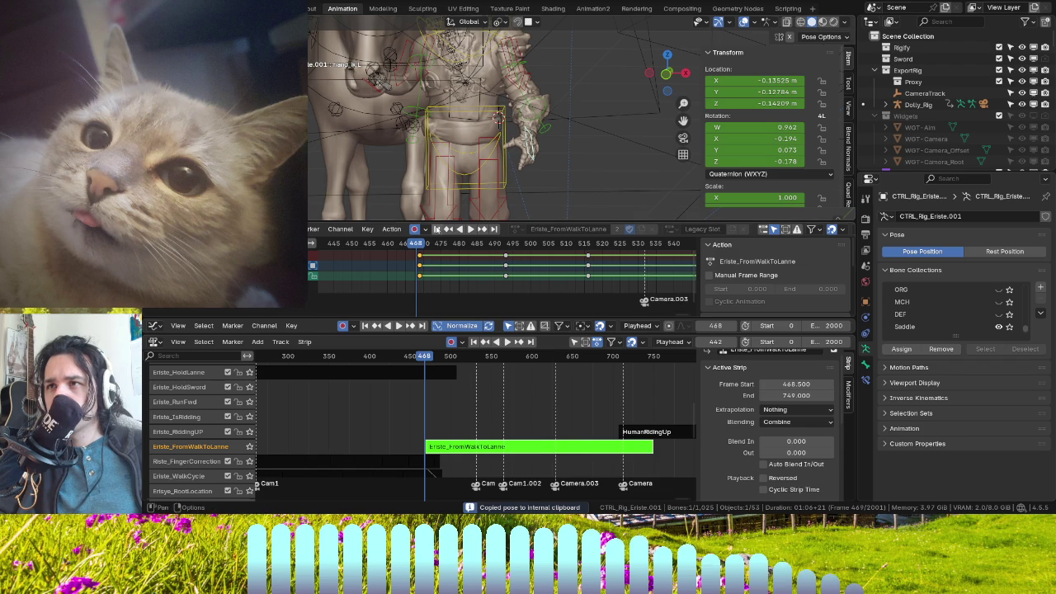
left_click(419, 242)
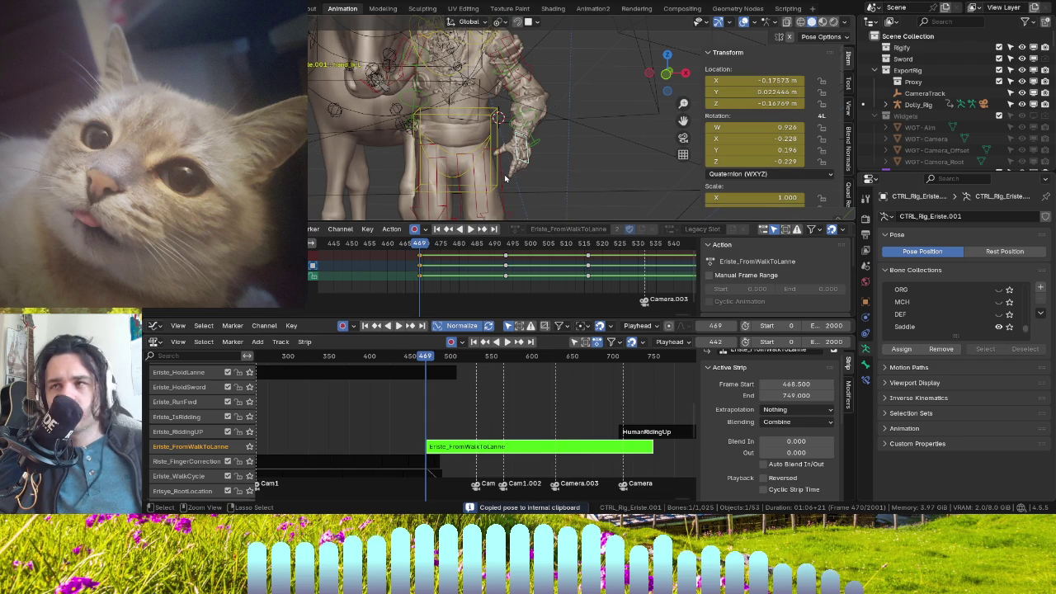
left_click_drag(415, 247, 426, 255)
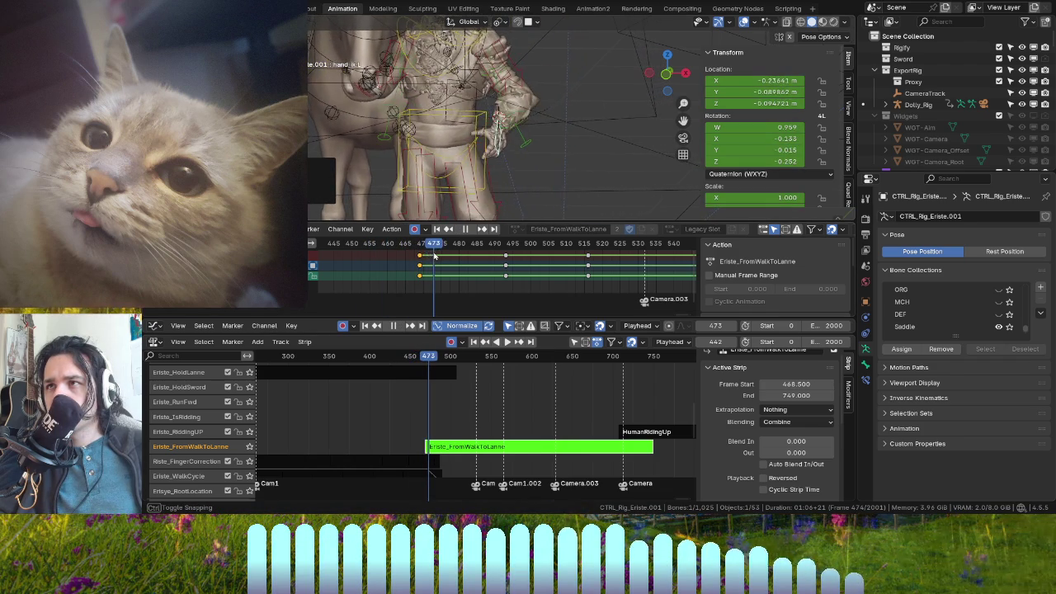
mouse_move(426, 255)
left_mouse_down()
mouse_move(503, 266)
mouse_move(401, 264)
left_mouse_up()
key("space")
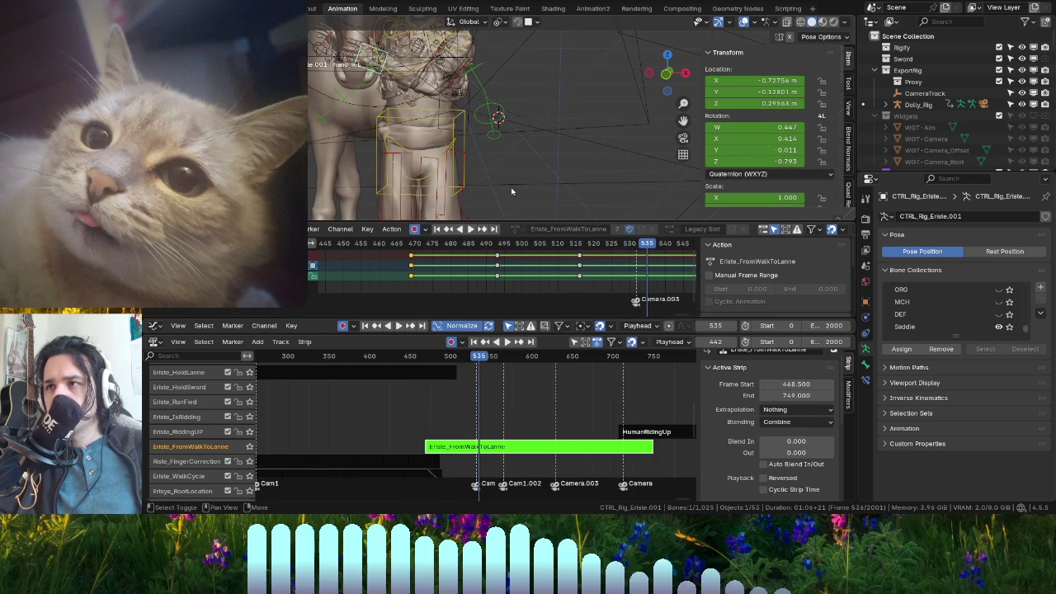
key("space")
- Select the rider's keys near frame 517, orbit closer to the rider, and open Windows Task View
scroll(544, 271, "down", 5)
left_click(620, 264)
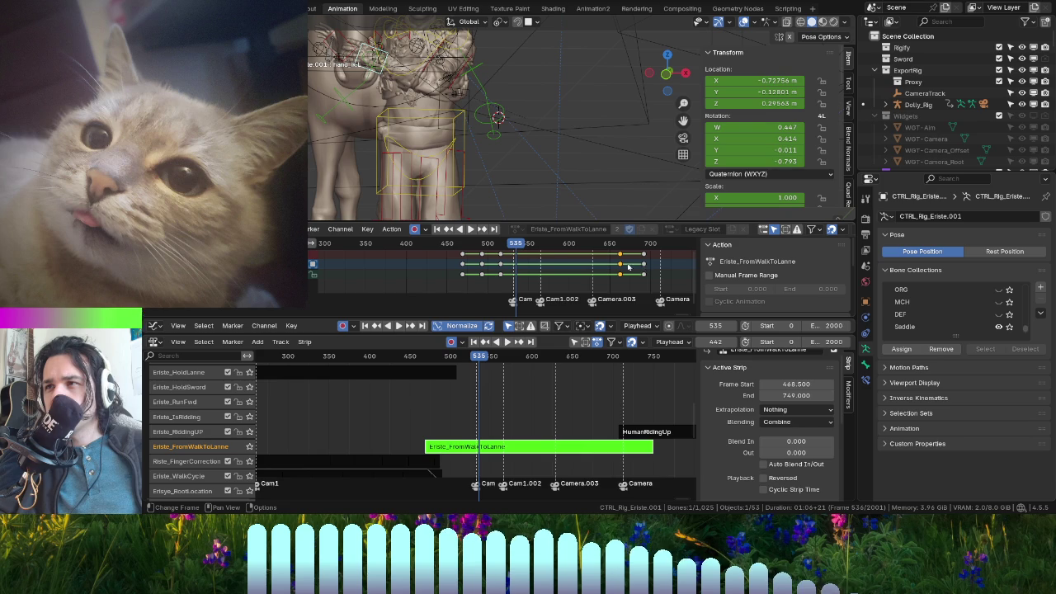
scroll(627, 266, "up", 4)
left_click(495, 264)
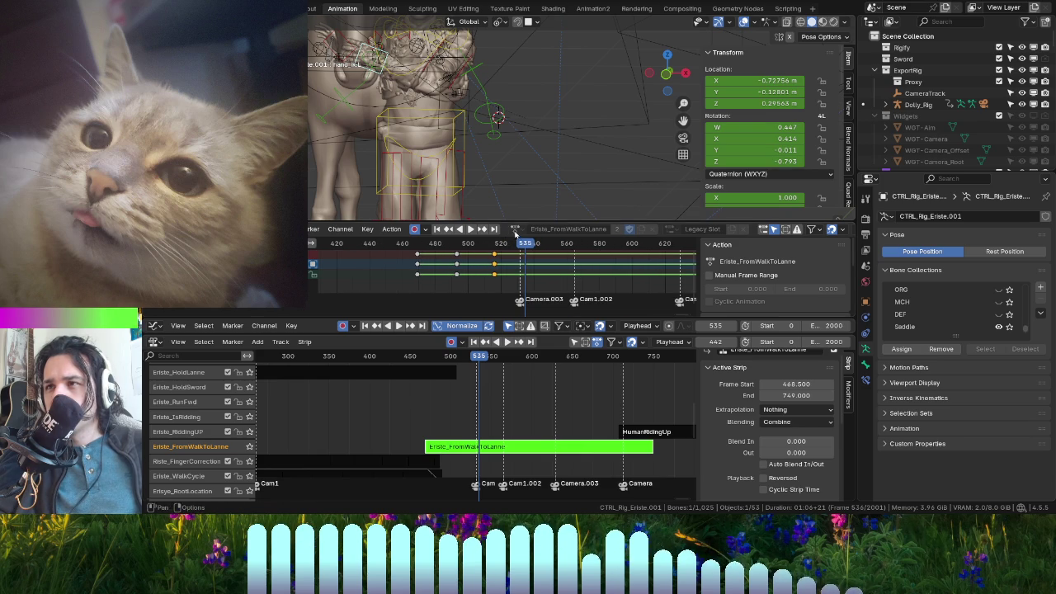
middle_click_drag(413, 88, 429, 105)
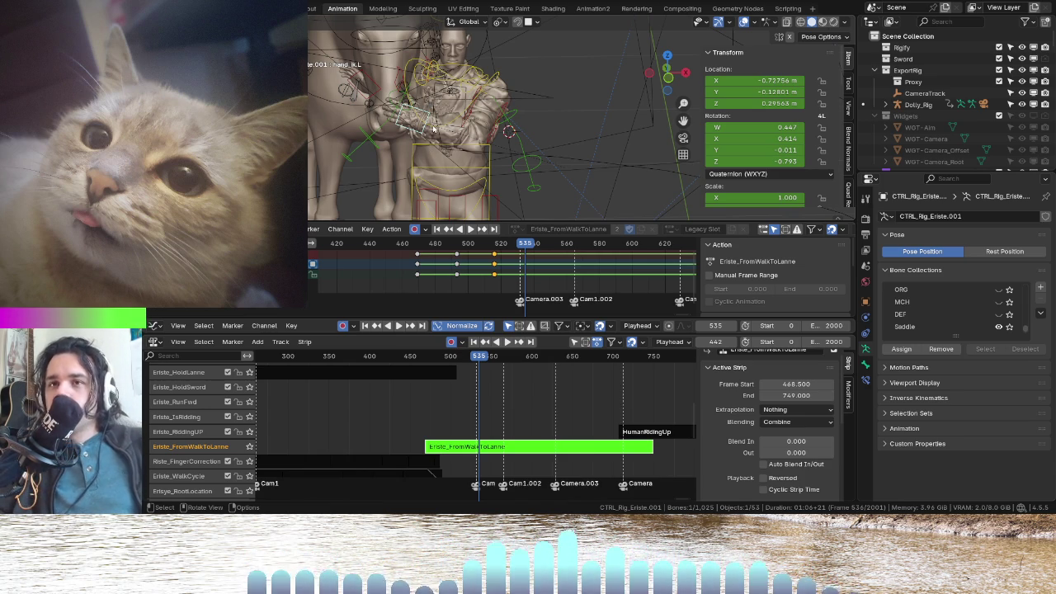
mouse_move(431, 166)
middle_mouse_down()
mouse_move(382, 105)
mouse_move(442, 135)
middle_mouse_up()
scroll(382, 106, "up", 3)
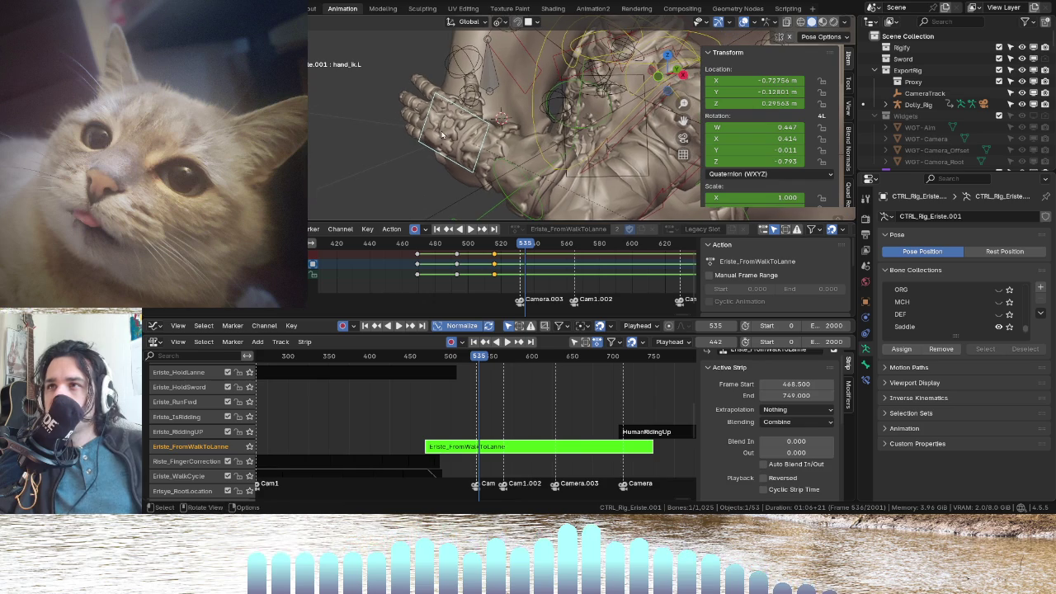
key("super+Tab")
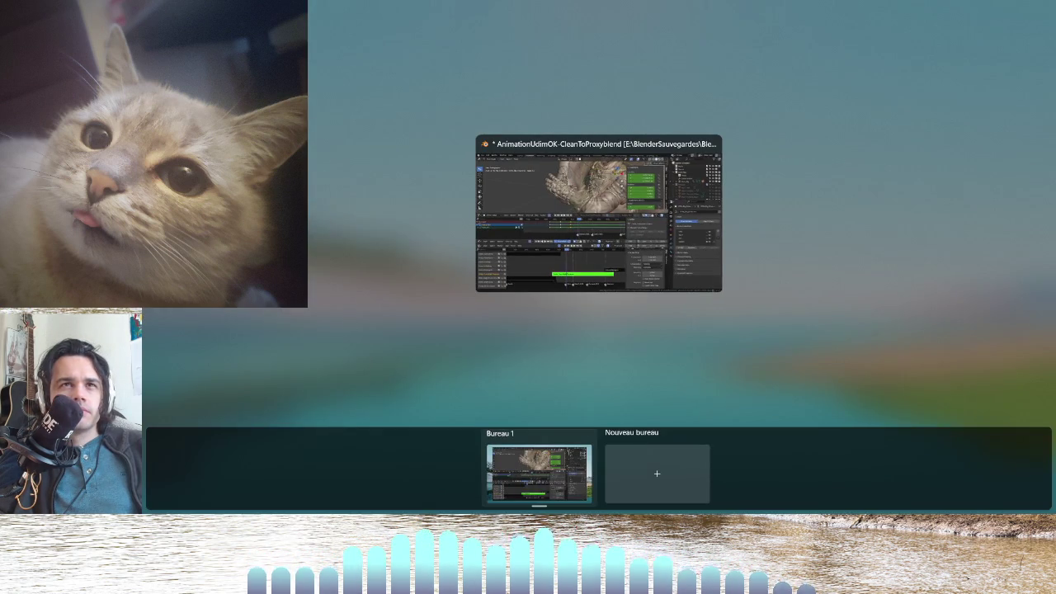
- Leave Task View to return to Blender and orbit around the rider
key("Escape")
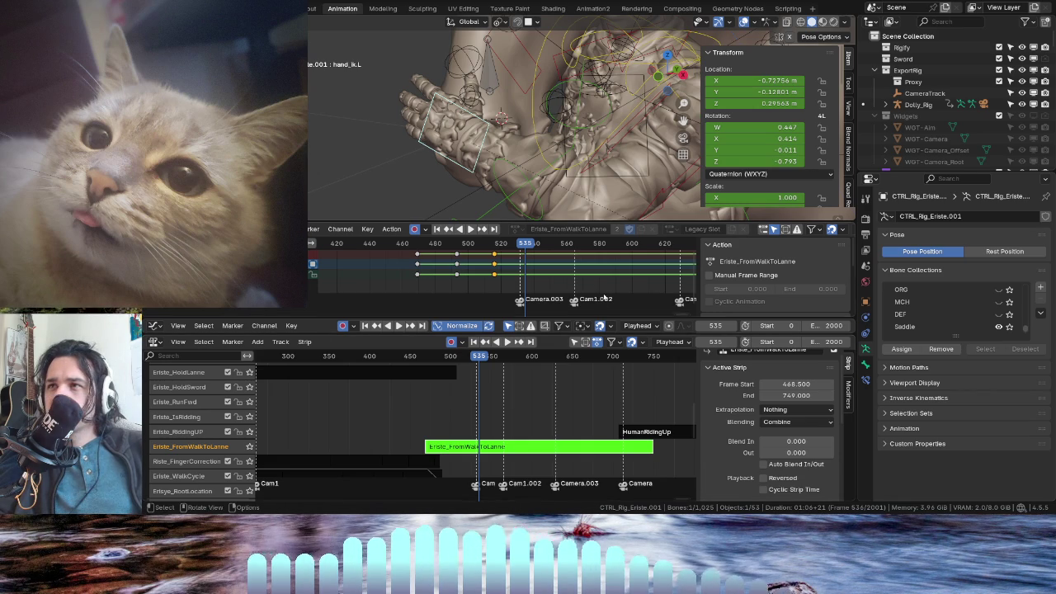
middle_click_drag(404, 199, 509, 166)
mouse_move(511, 202)
middle_mouse_down()
mouse_move(337, 189)
mouse_move(538, 137)
mouse_move(437, 145)
middle_mouse_up()
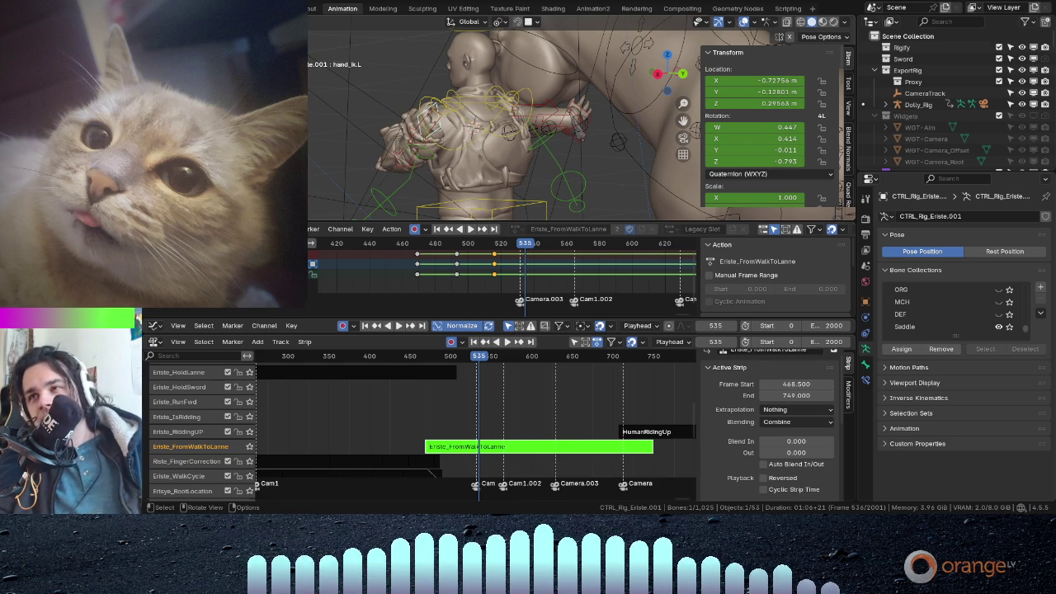
mouse_move(610, 153)
middle_mouse_down()
mouse_move(503, 124)
mouse_move(520, 122)
middle_mouse_up()
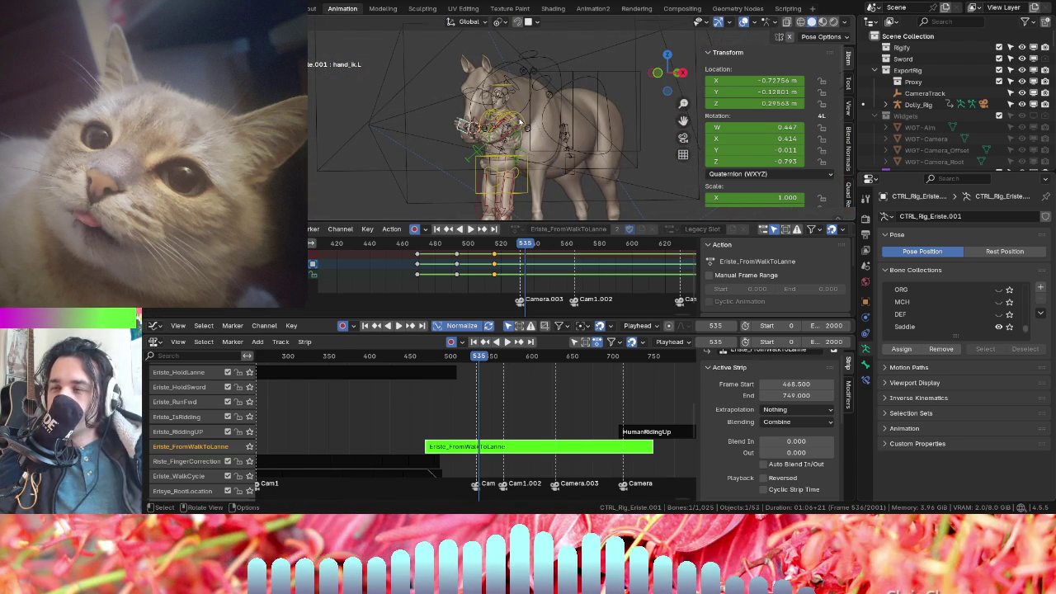
scroll(425, 154, "up", 3)
mouse_move(425, 154)
middle_mouse_down()
mouse_move(395, 127)
mouse_move(449, 123)
mouse_move(530, 140)
mouse_move(547, 234)
middle_mouse_up()
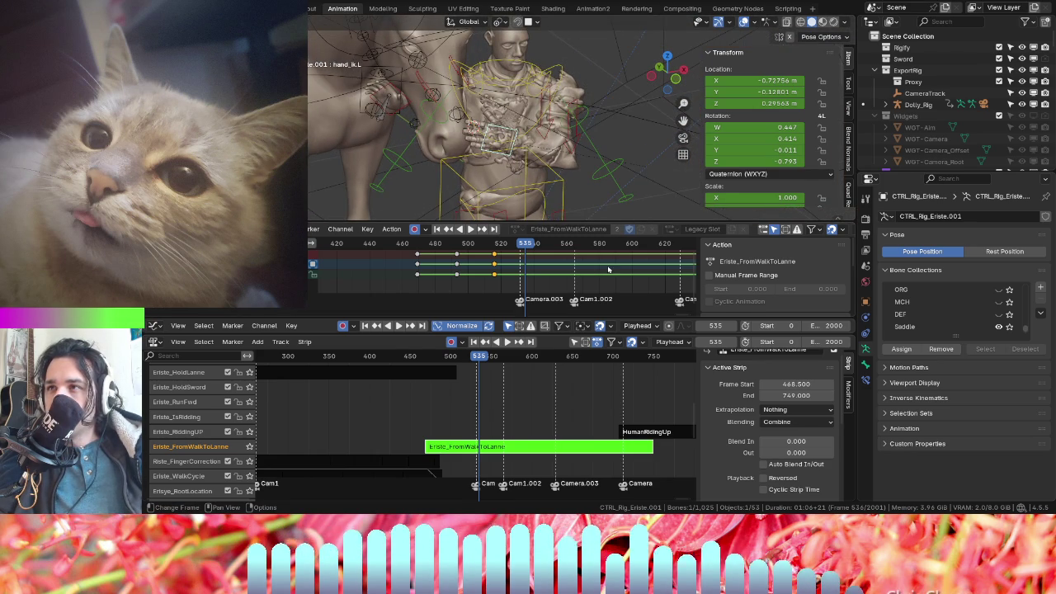
scroll(608, 270, "down", 2)
scroll(608, 269, "down", 2)
scroll(608, 270, "down", 2)
mouse_move(462, 149)
middle_mouse_down()
mouse_move(397, 121)
mouse_move(504, 232)
middle_mouse_up()
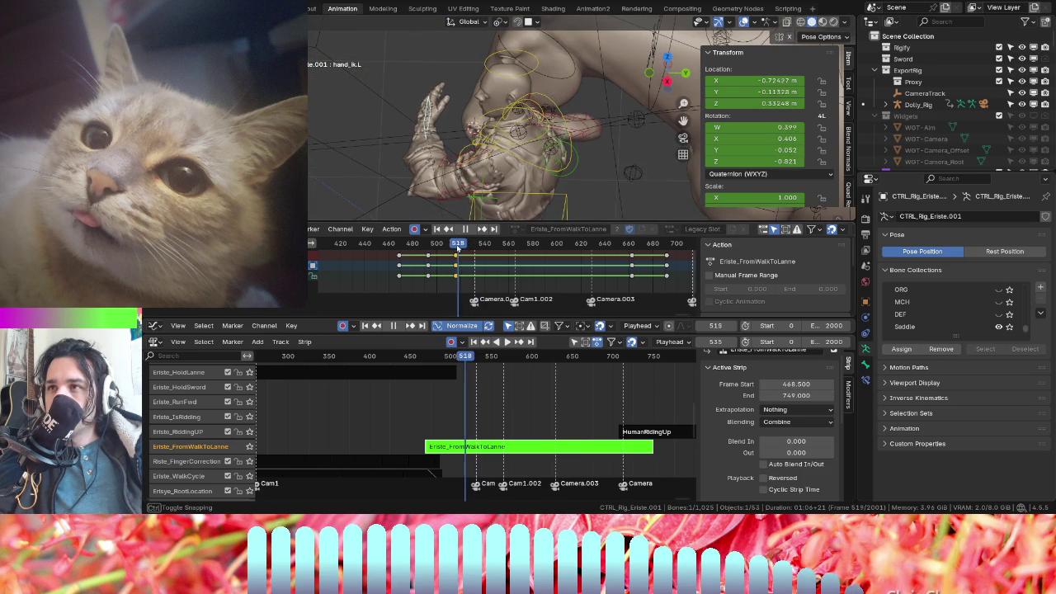
left_click_drag(453, 248, 626, 265)
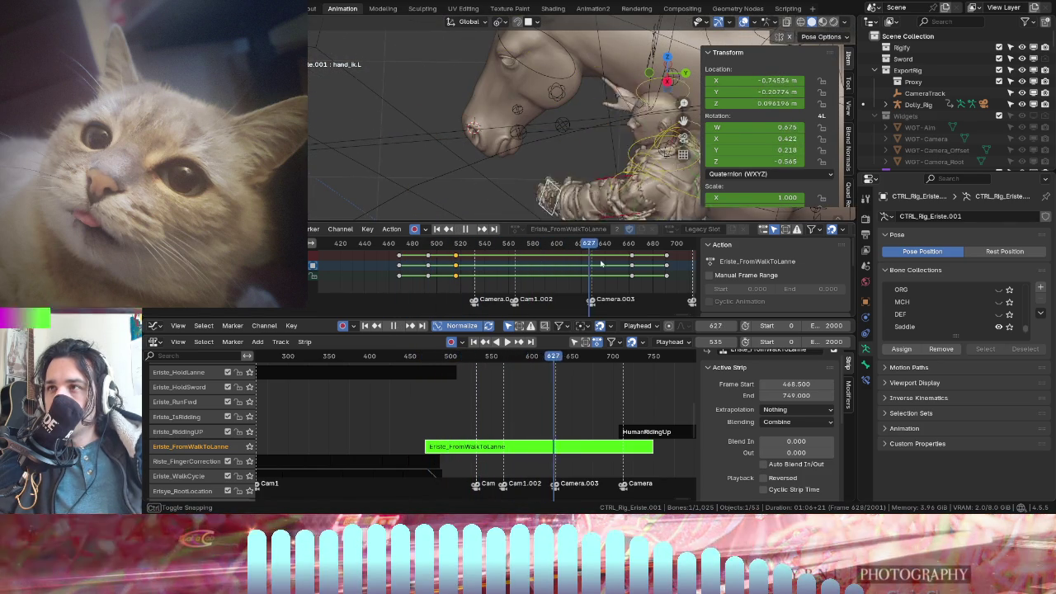
left_click_drag(625, 265, 525, 266)
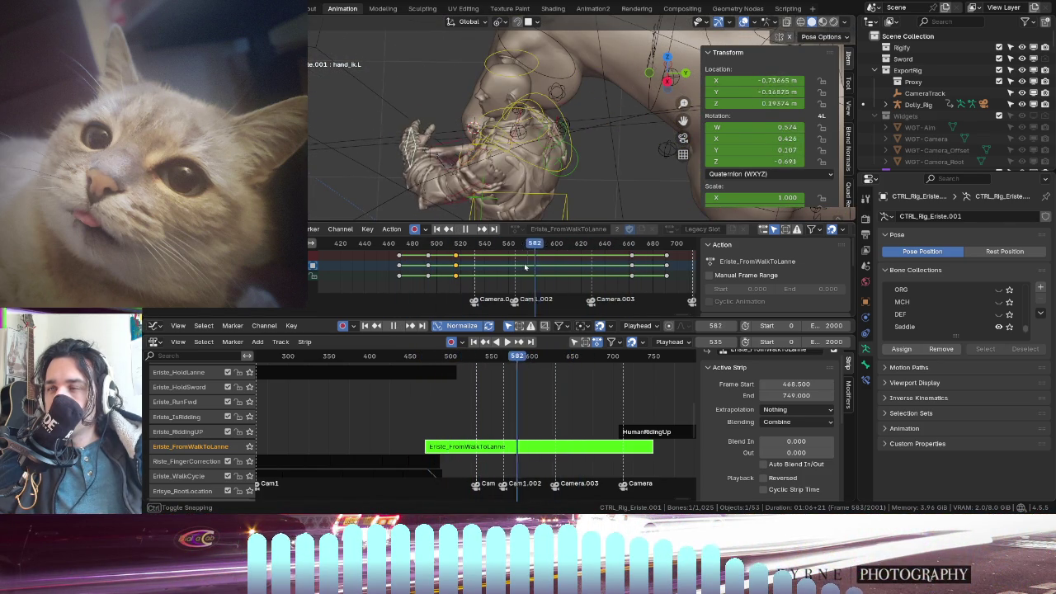
left_click_drag(459, 269, 456, 271)
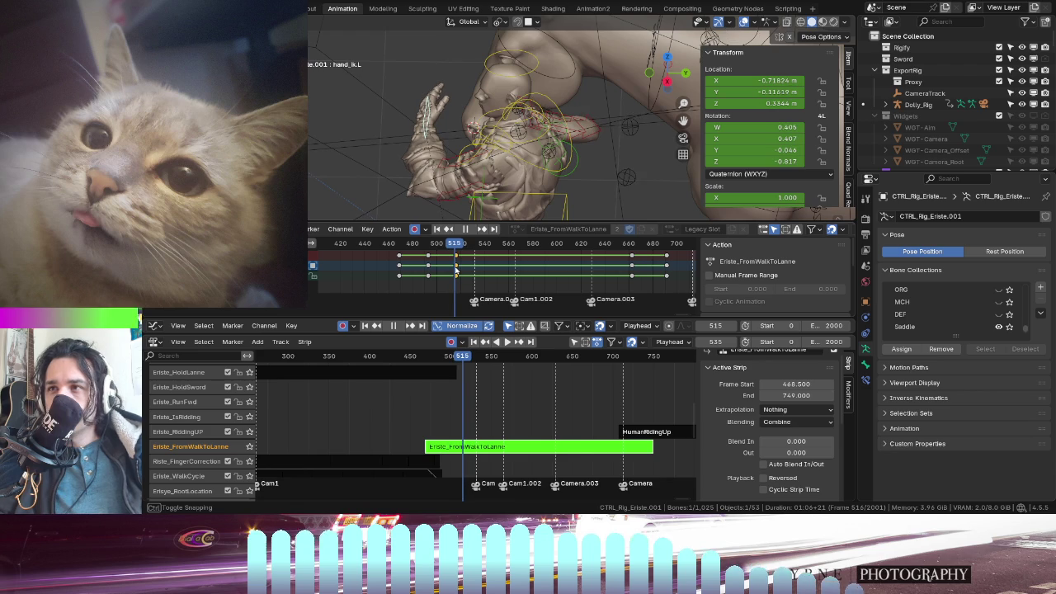
scroll(487, 264, "up", 3)
left_click(496, 245)
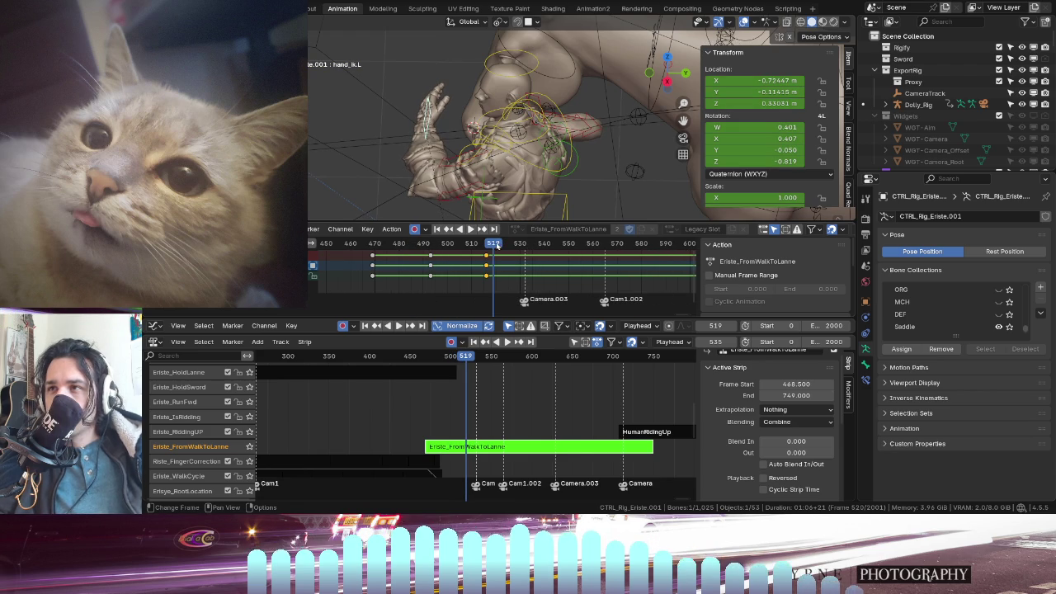
mouse_move(492, 223)
middle_mouse_down()
mouse_move(498, 91)
mouse_move(512, 302)
middle_mouse_up()
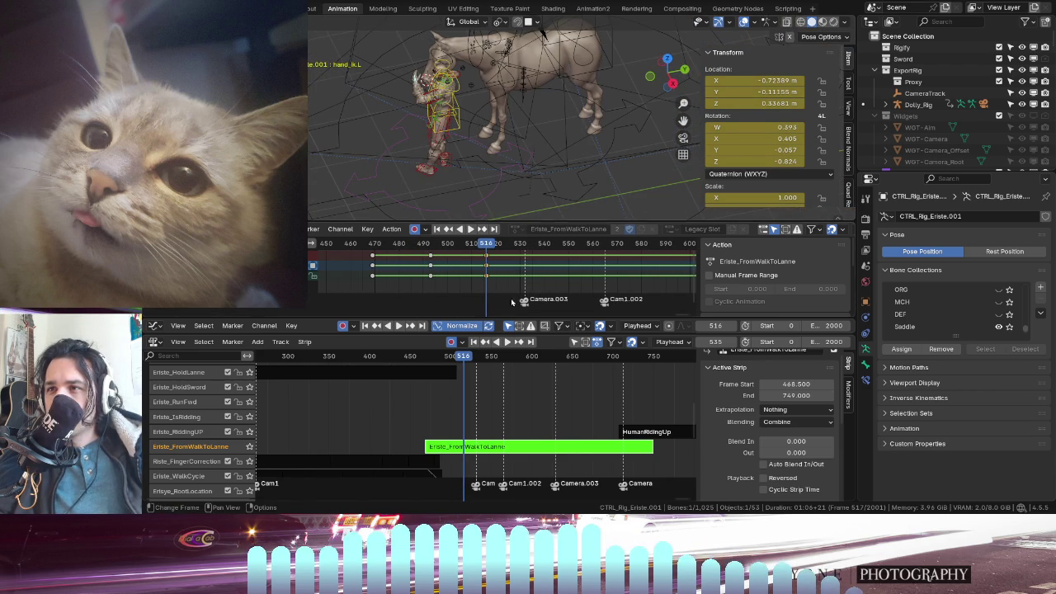
middle_click_drag(493, 193, 483, 204)
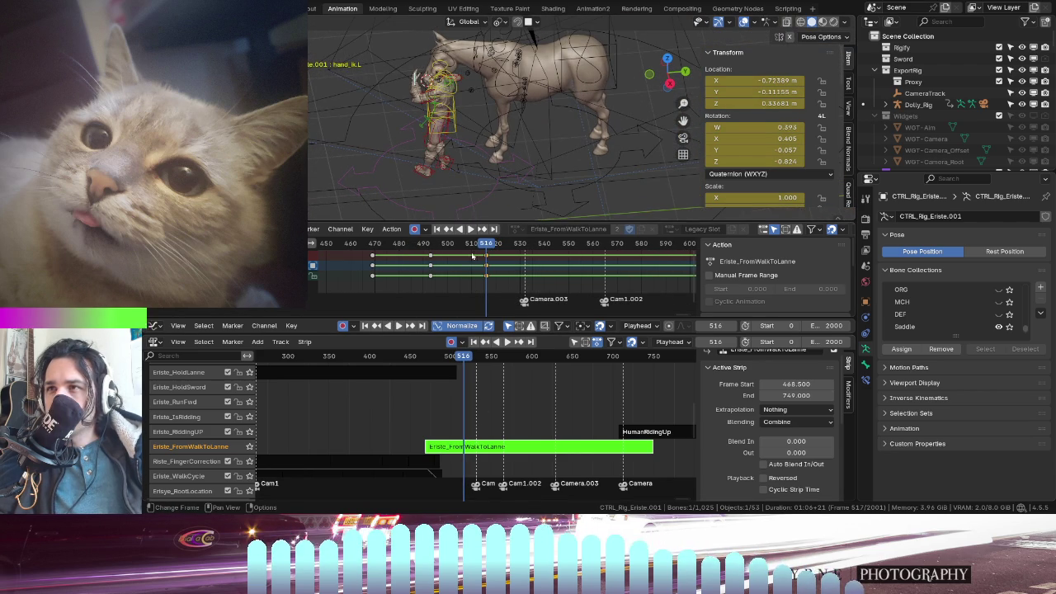
left_click_drag(473, 257, 350, 255)
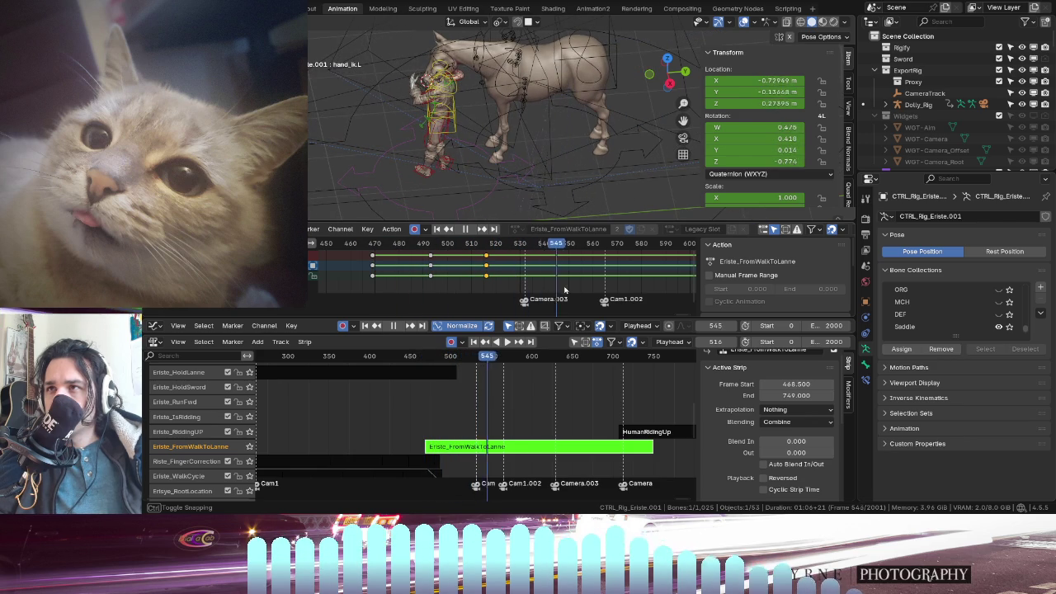
left_click_drag(508, 244, 422, 243)
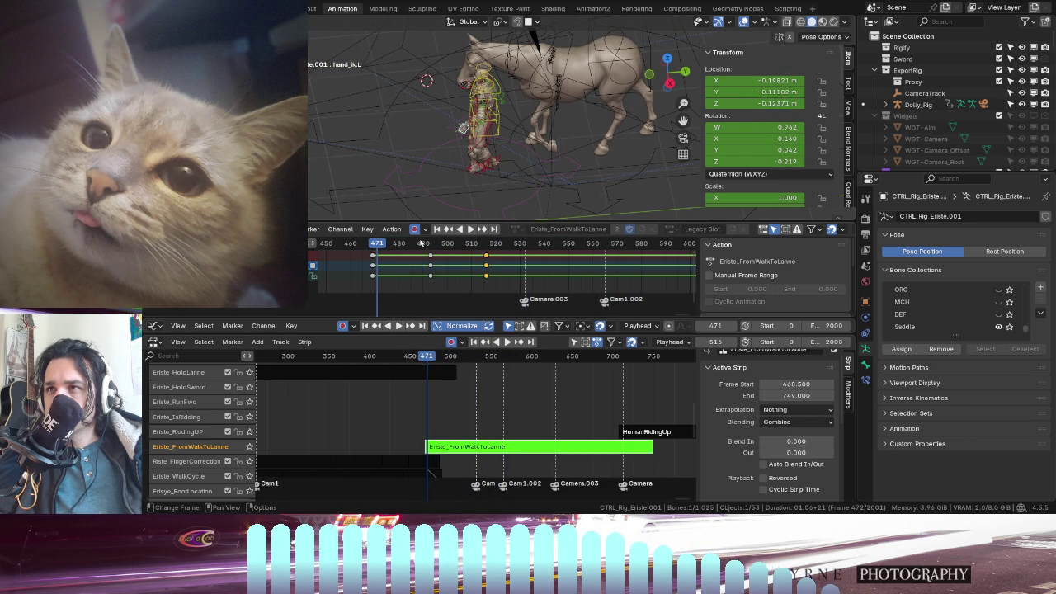
left_click(460, 176)
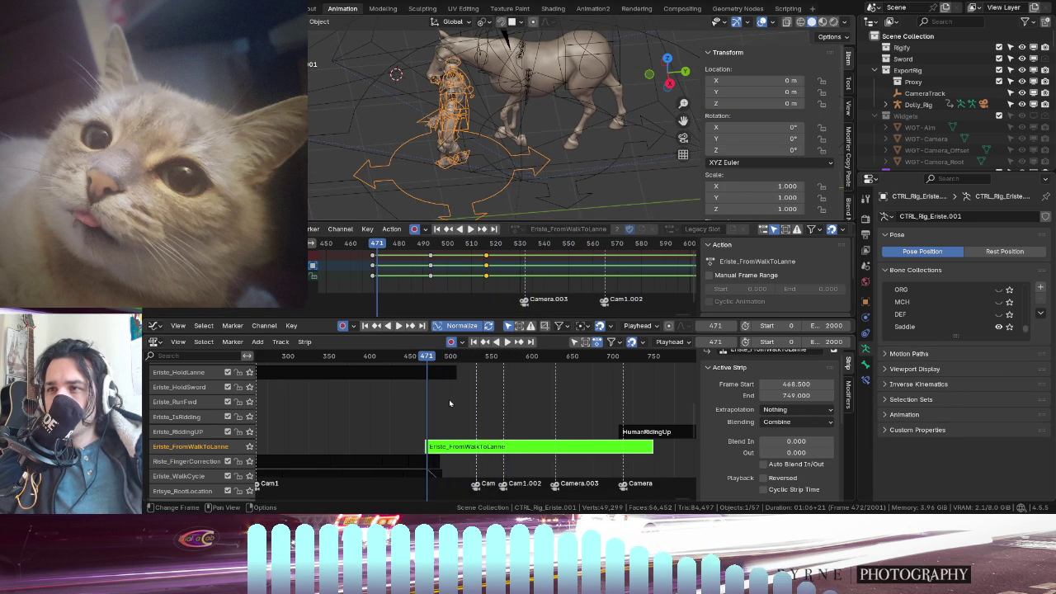
- Activate the Erisye_RootLocation strip, select the root bone in pose mode, and stop at frame 483
scroll(463, 429, "down", 3)
left_click(478, 415)
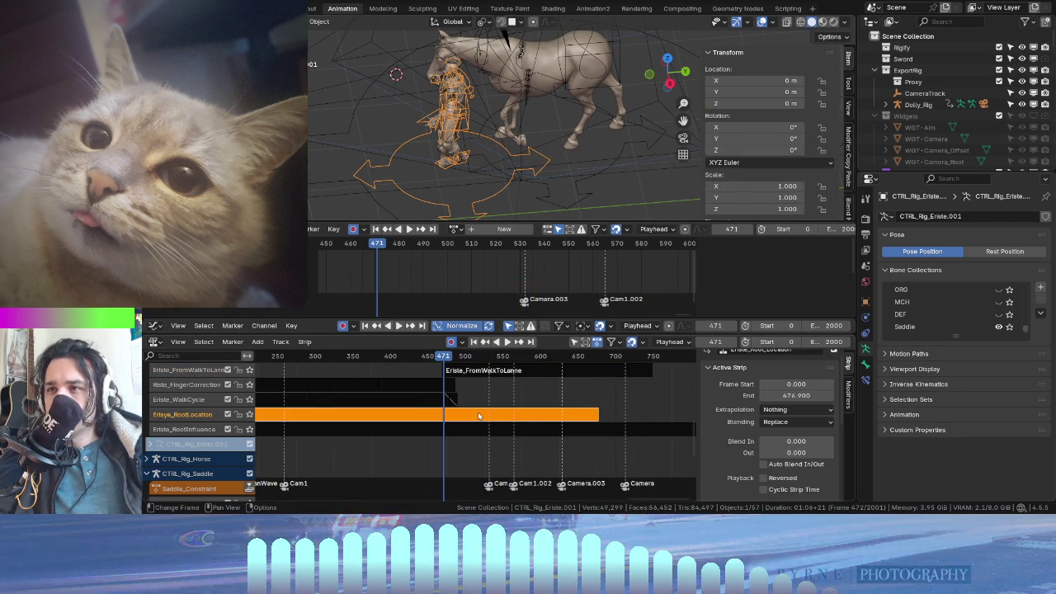
key("ctrl+Tab")
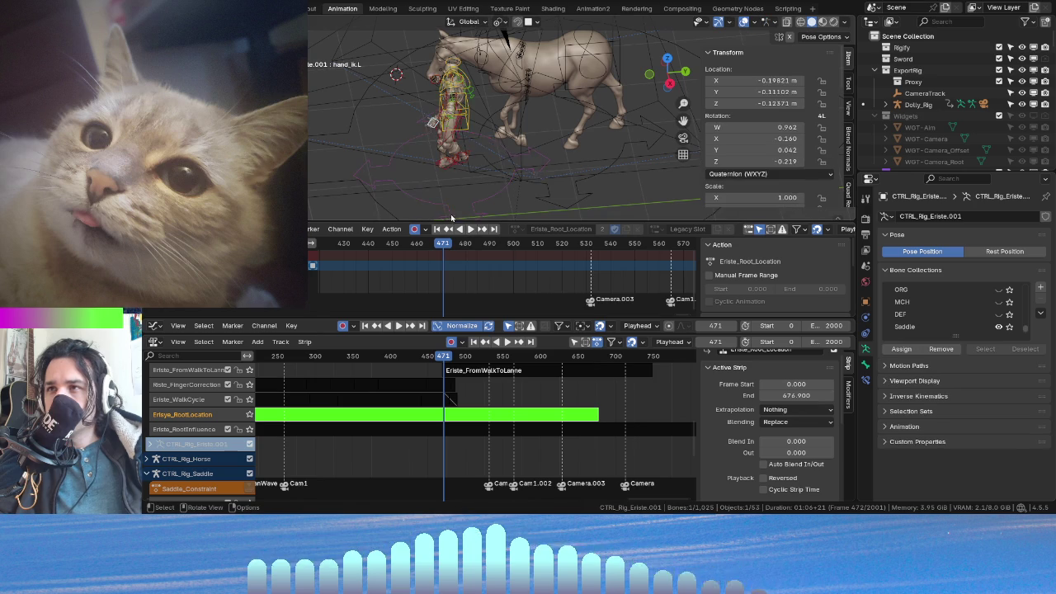
left_click(444, 208)
key("space")
left_click_drag(413, 244, 383, 250)
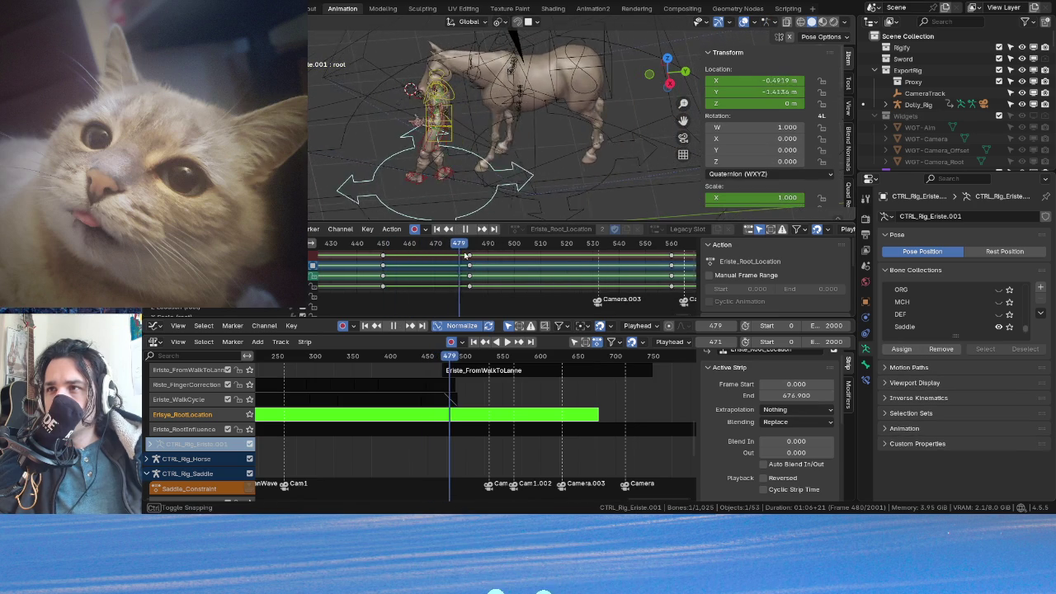
key("space")
- Reposition the root bone at frame 483, ending with Y at -1.2203
key("g")
key("y")
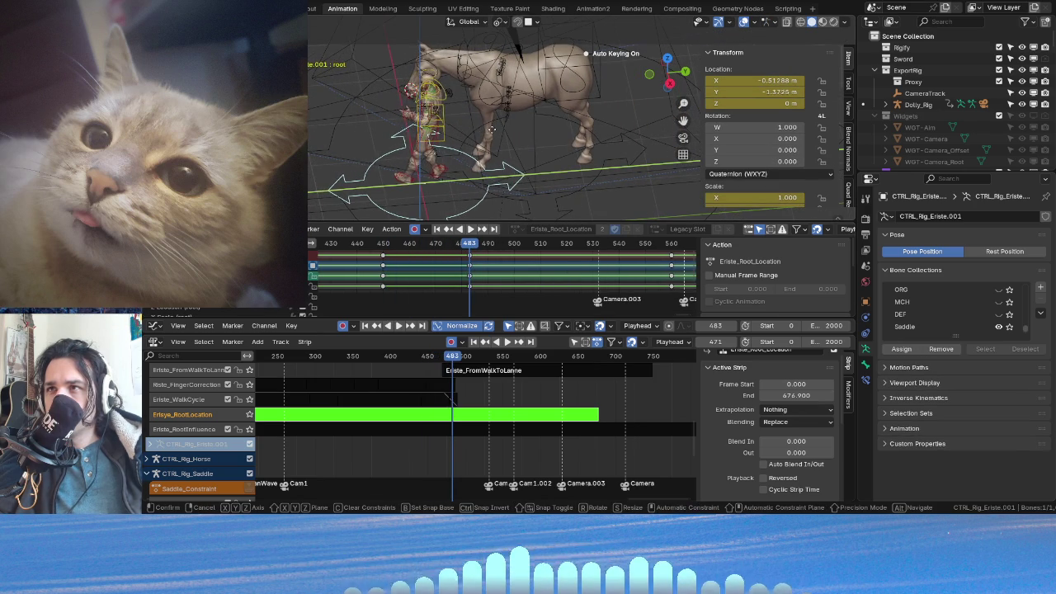
left_click(485, 133)
key("space")
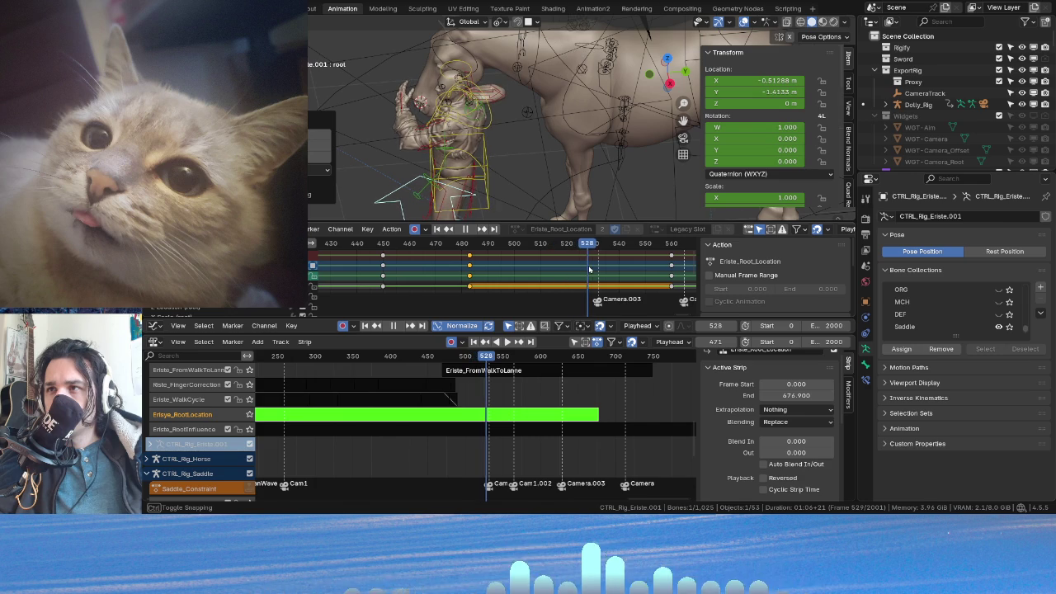
key("Escape")
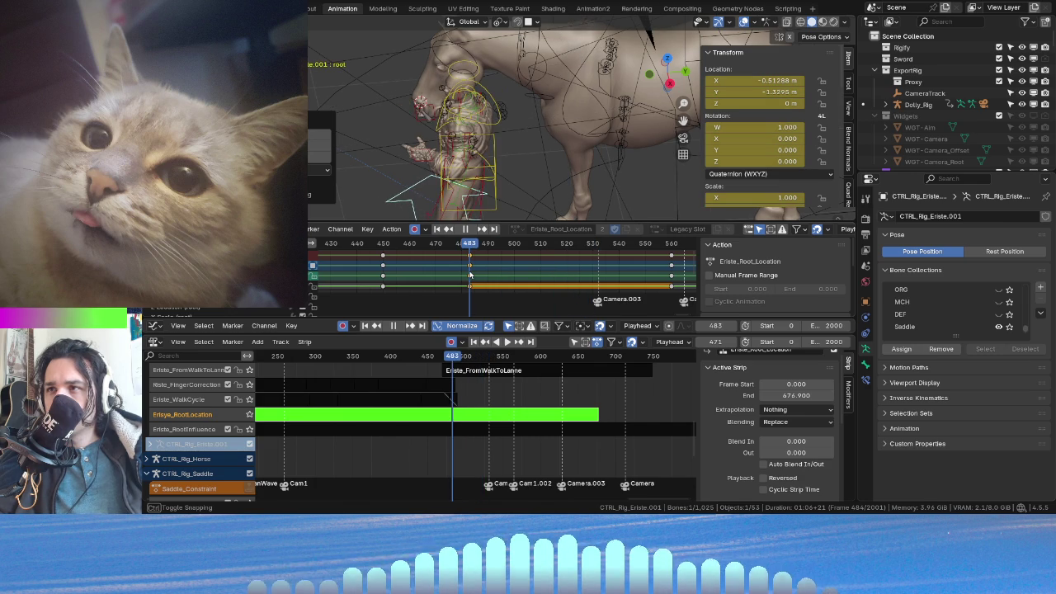
key("g")
key("x")
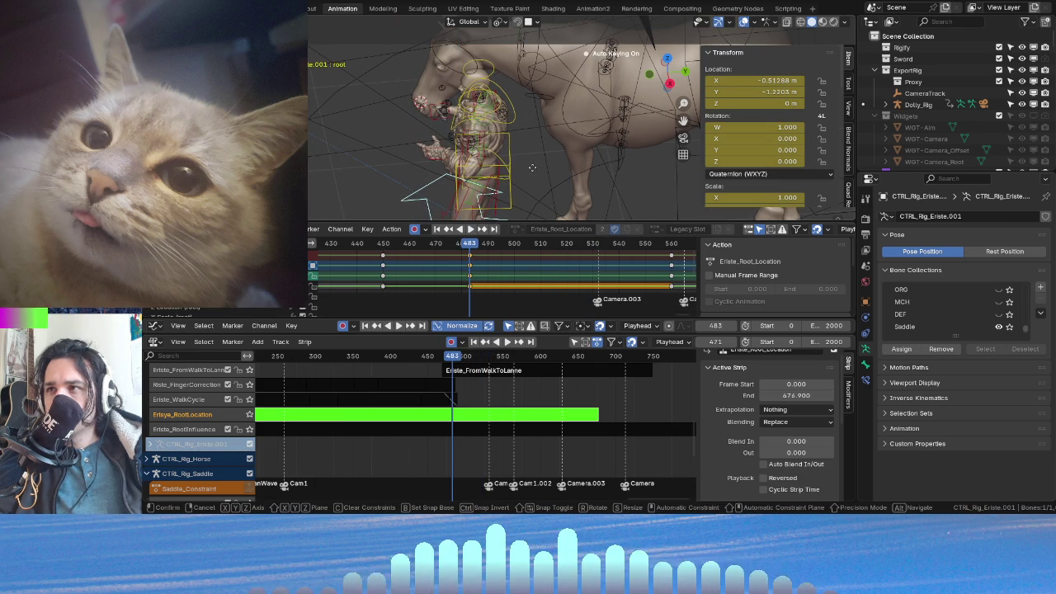
left_click(546, 198)
- Delete the later root keys, duplicate the frame 483 keys to around frame 510, and key frame 520
key("Delete")
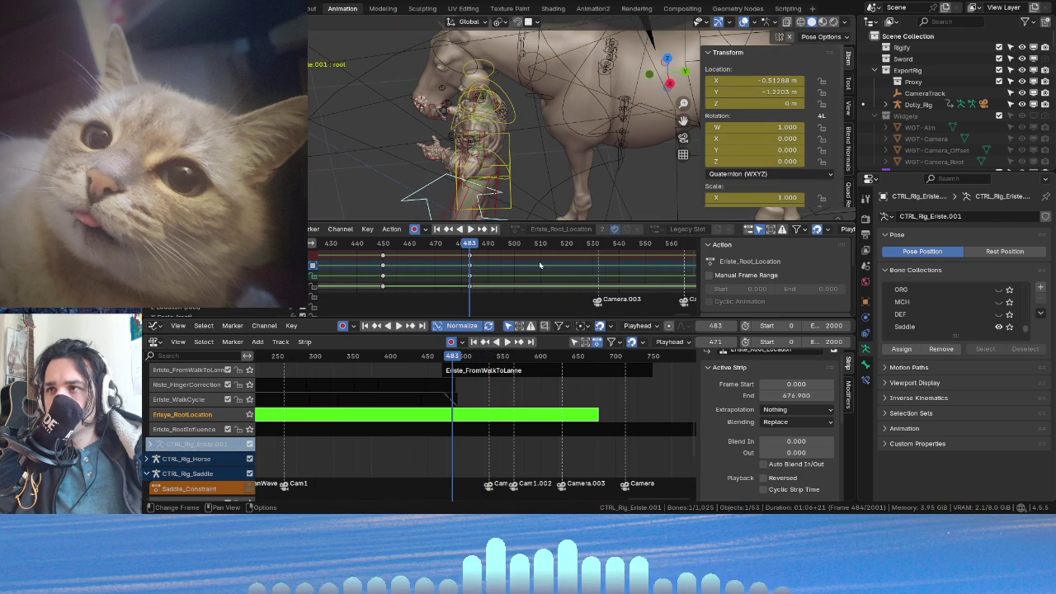
key("shift+d")
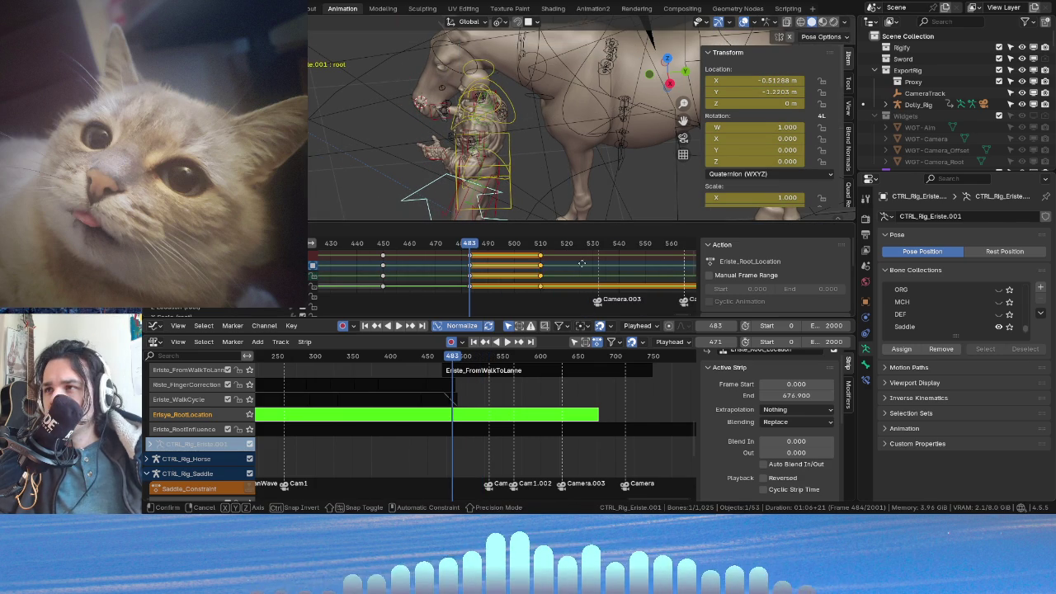
left_click(665, 266)
key("space")
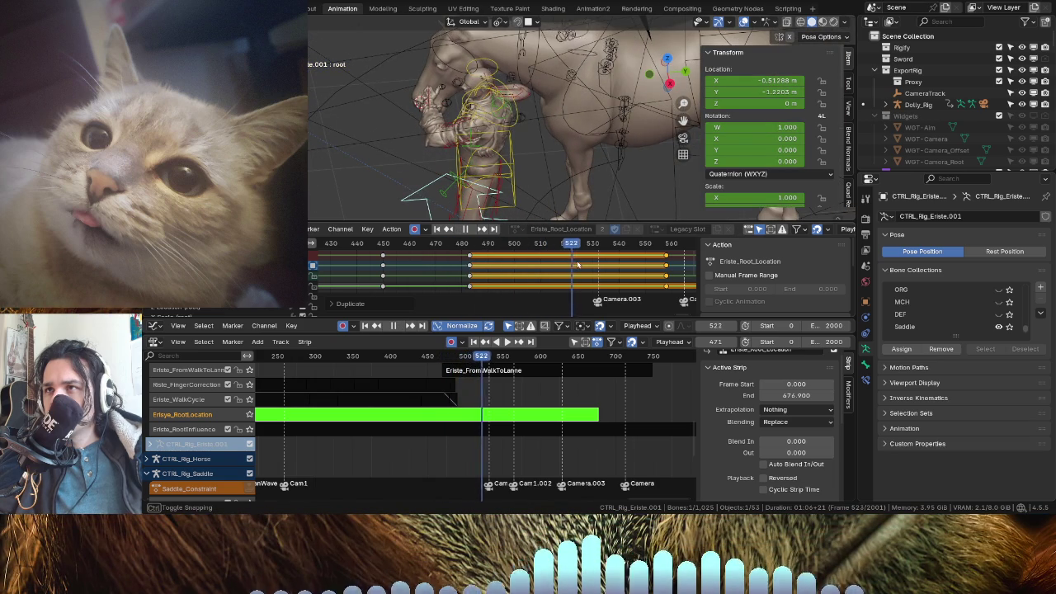
left_click_drag(586, 265, 567, 269)
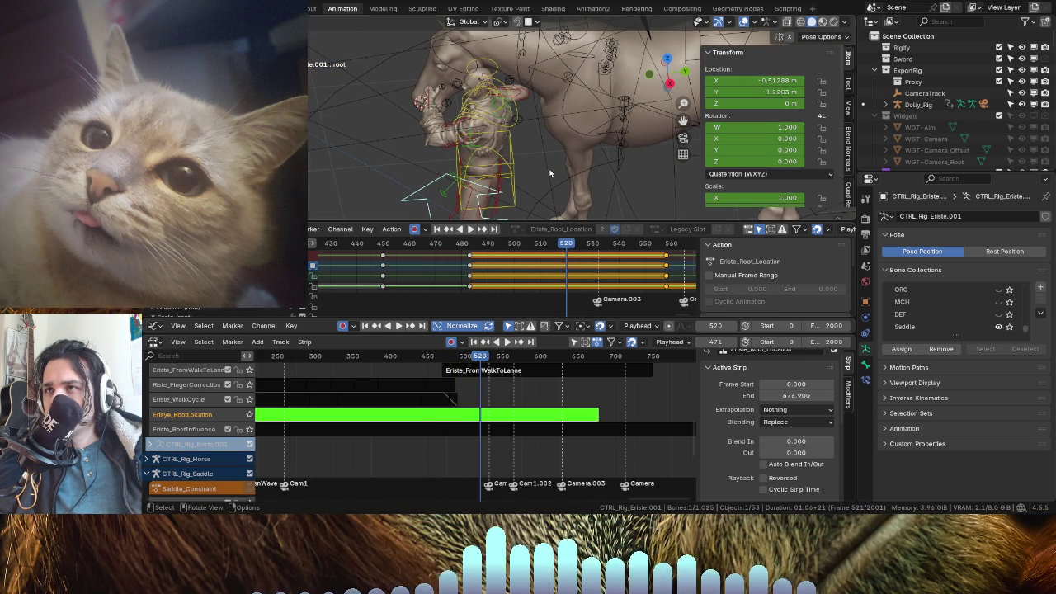
key("g")
left_click(532, 210)
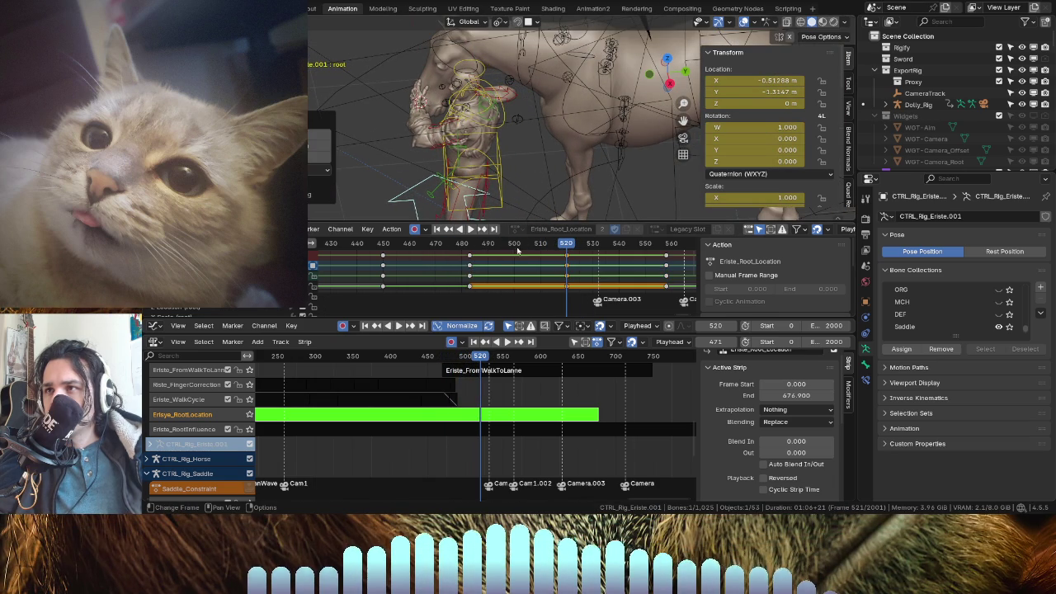
- Move the frame 490 keys to frame 520 and delete the unwanted extra keyframes
left_click_drag(470, 265, 567, 266)
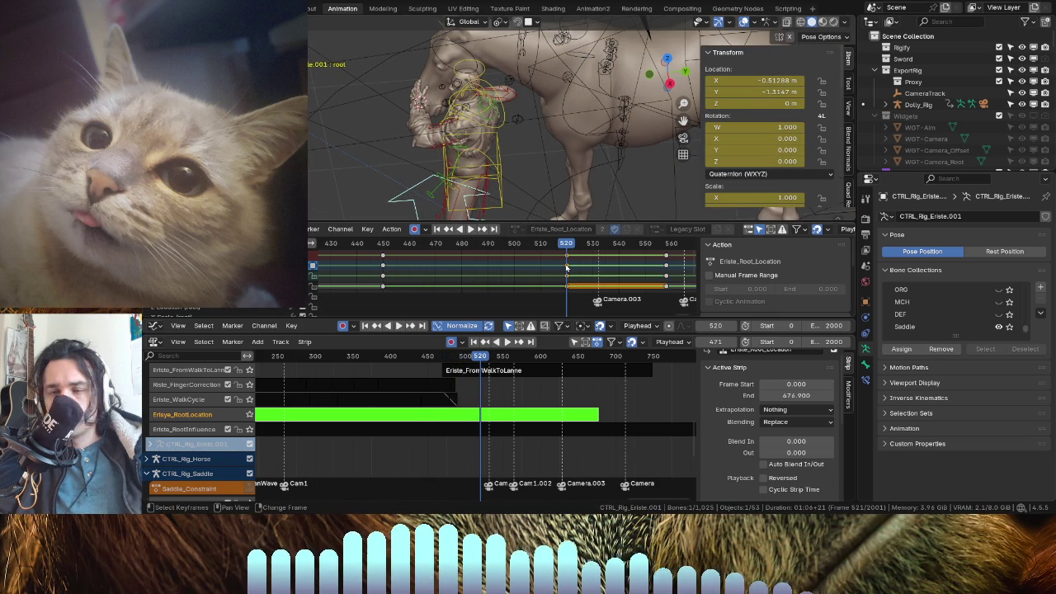
key("g")
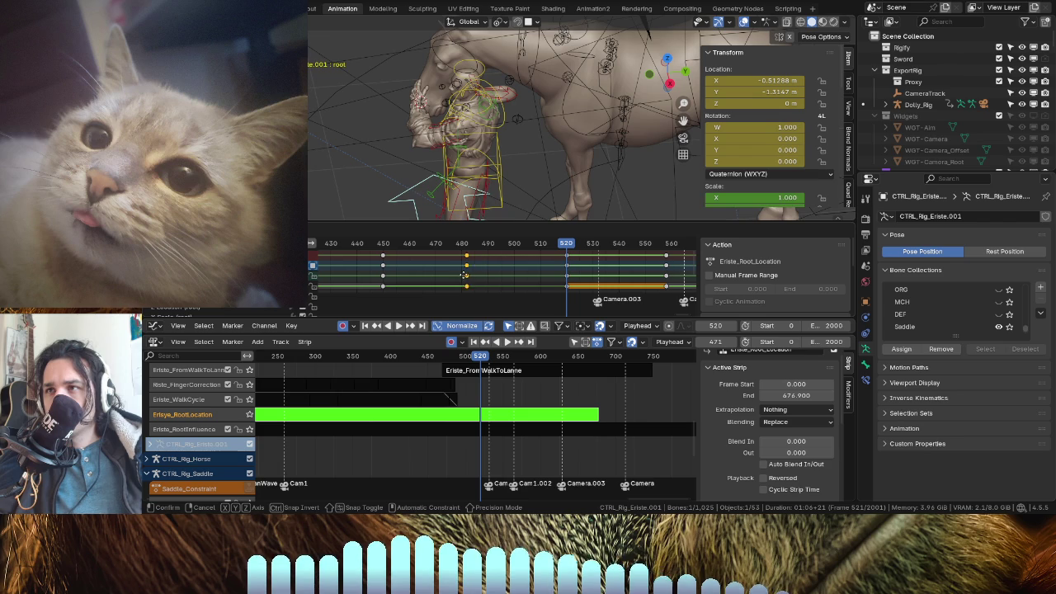
left_click(464, 274)
left_click(662, 260)
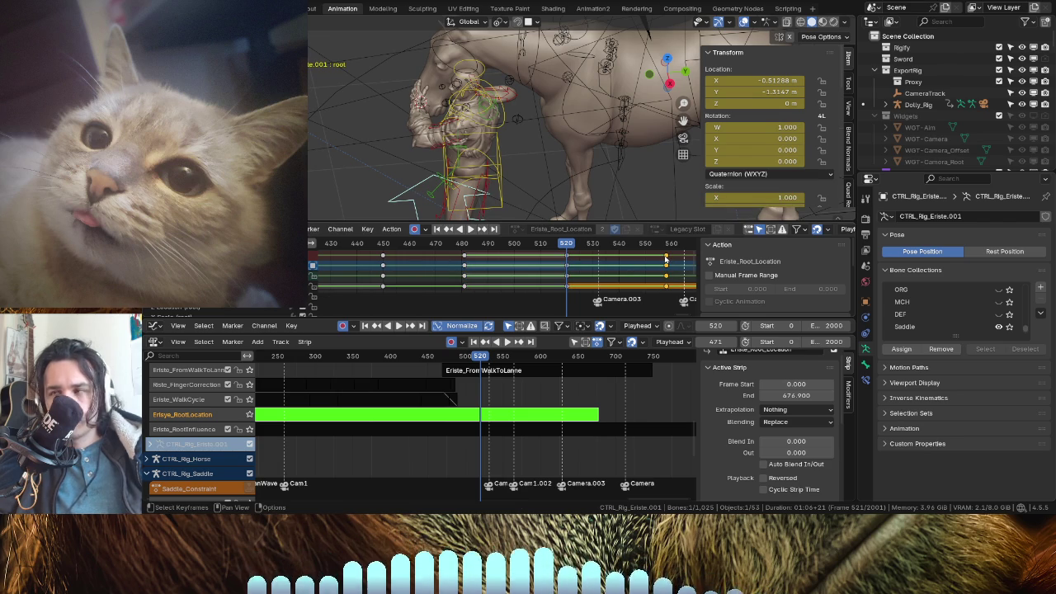
key("x")
left_click(665, 259)
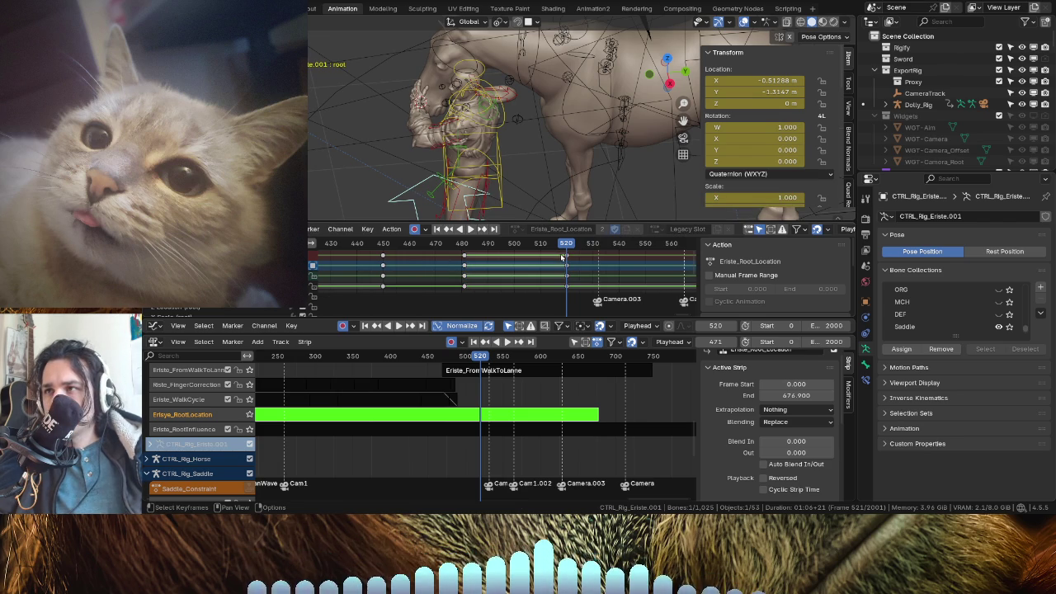
- Shift the selected root keys later to around frame 543 and play back to check timing
left_click(562, 258)
key("g")
left_click(658, 256)
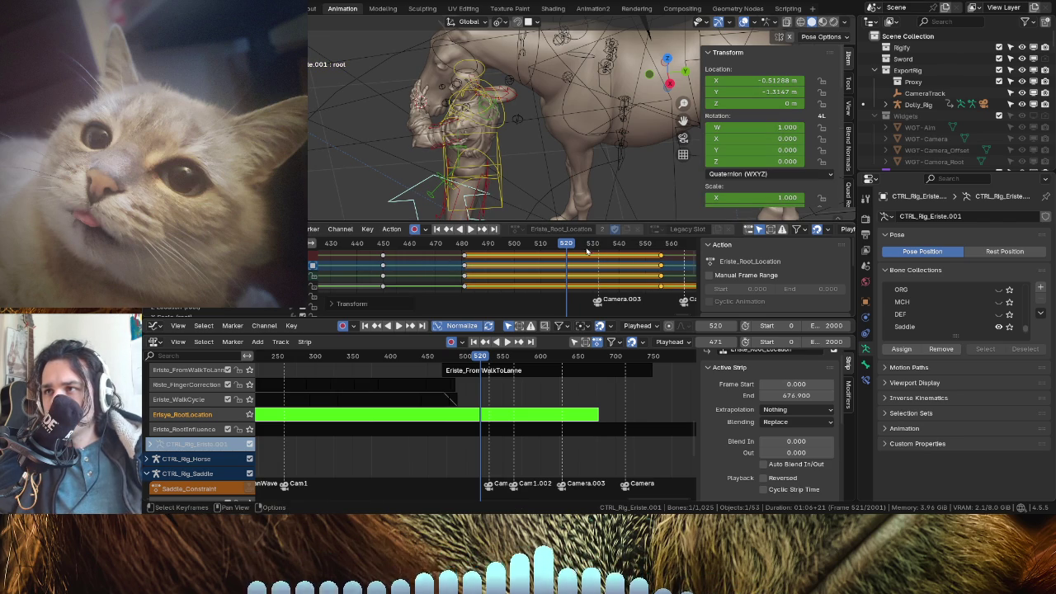
key("shift+ctrl+space")
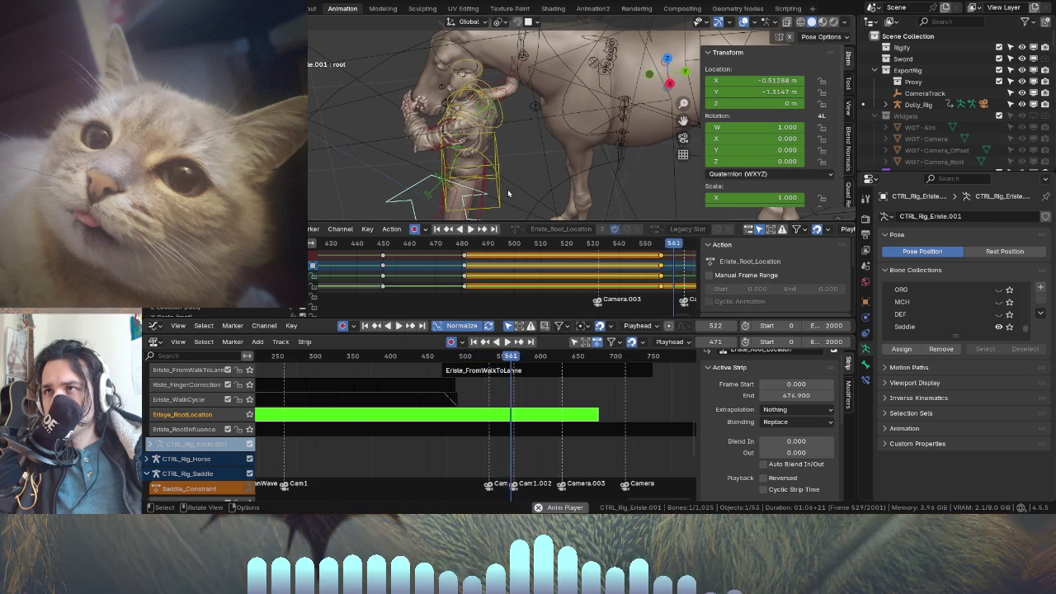
key("space")
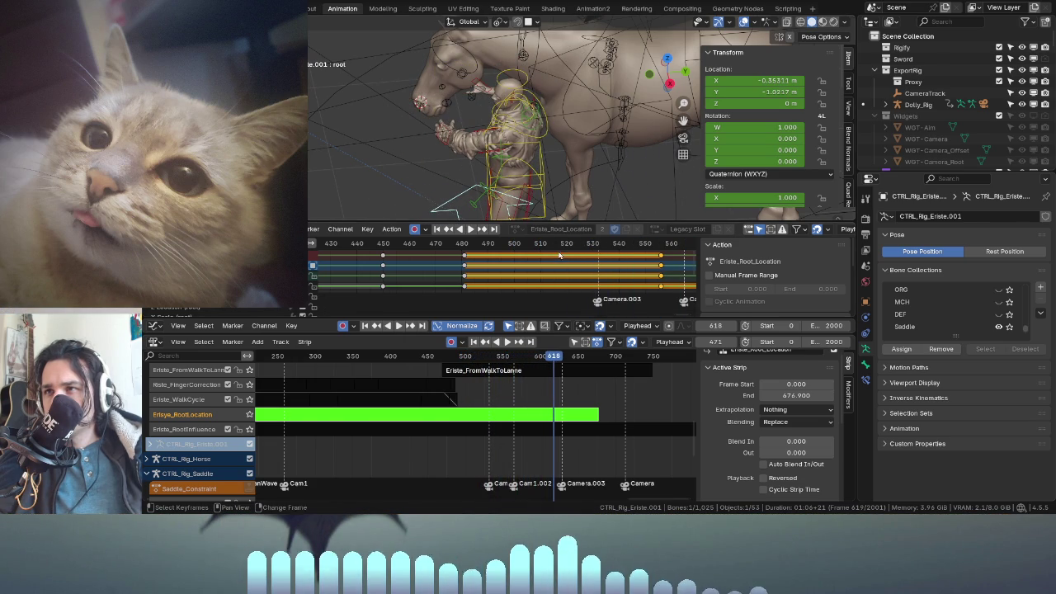
- Move the frame 606 keys to frame 618, replay, and exit tweak mode
scroll(551, 261, "down", 3)
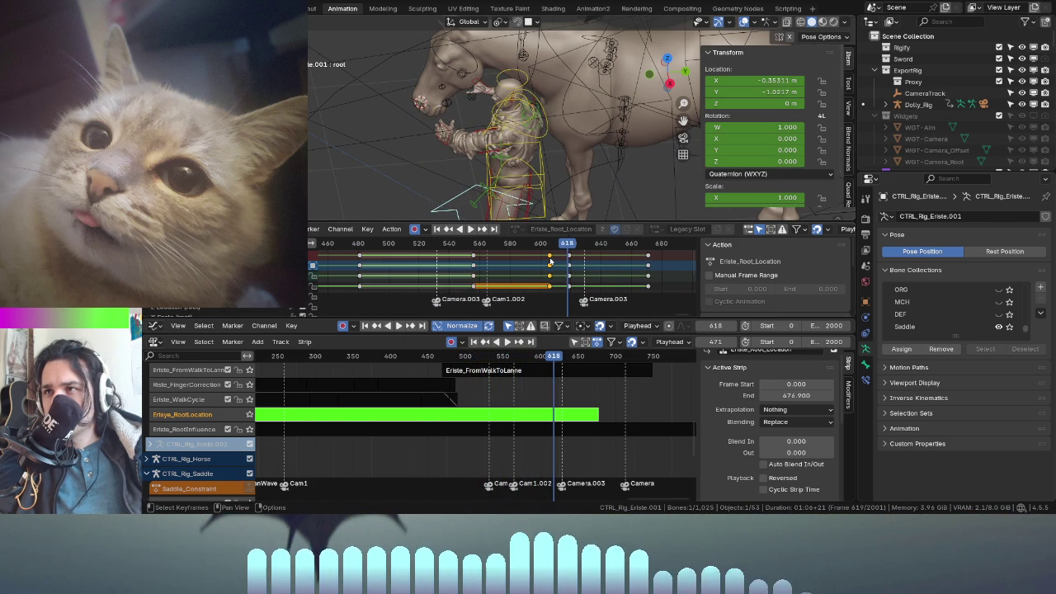
left_click_drag(551, 261, 570, 259)
key("space")
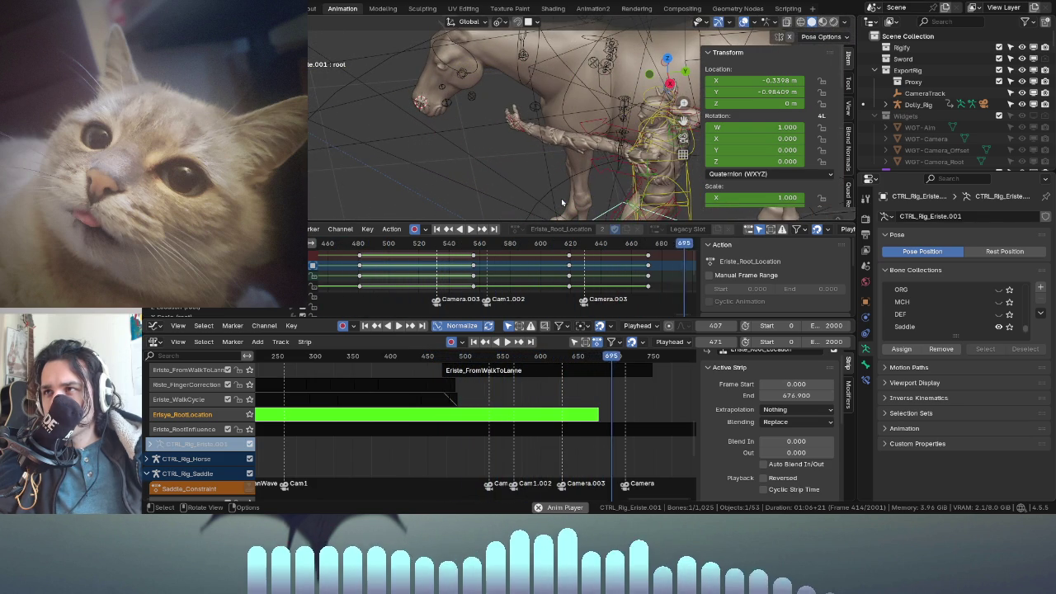
key("space")
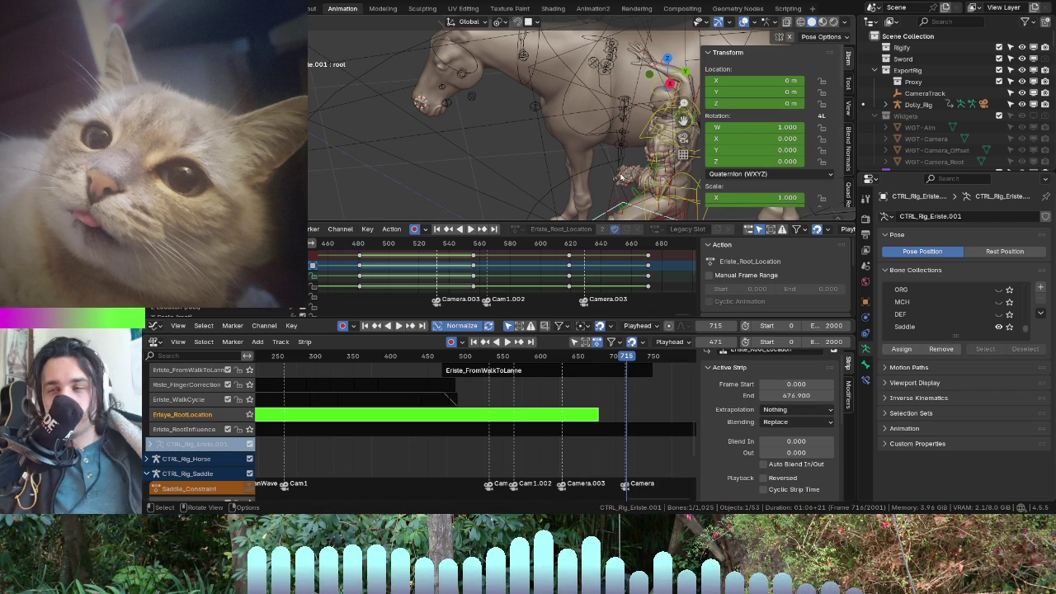
key("Tab")
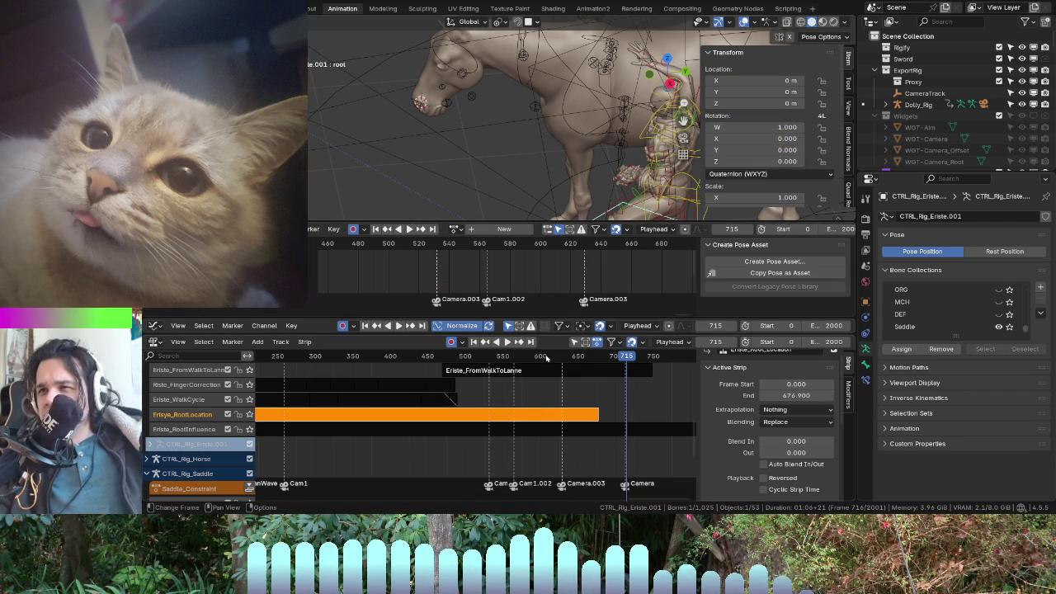
- Open the Eriste_FromWalkToLanne action, select the rider's left hand control, and go to frame 516
double_click(542, 370)
mouse_move(605, 219)
middle_mouse_down()
mouse_move(556, 147)
mouse_move(483, 165)
middle_mouse_up()
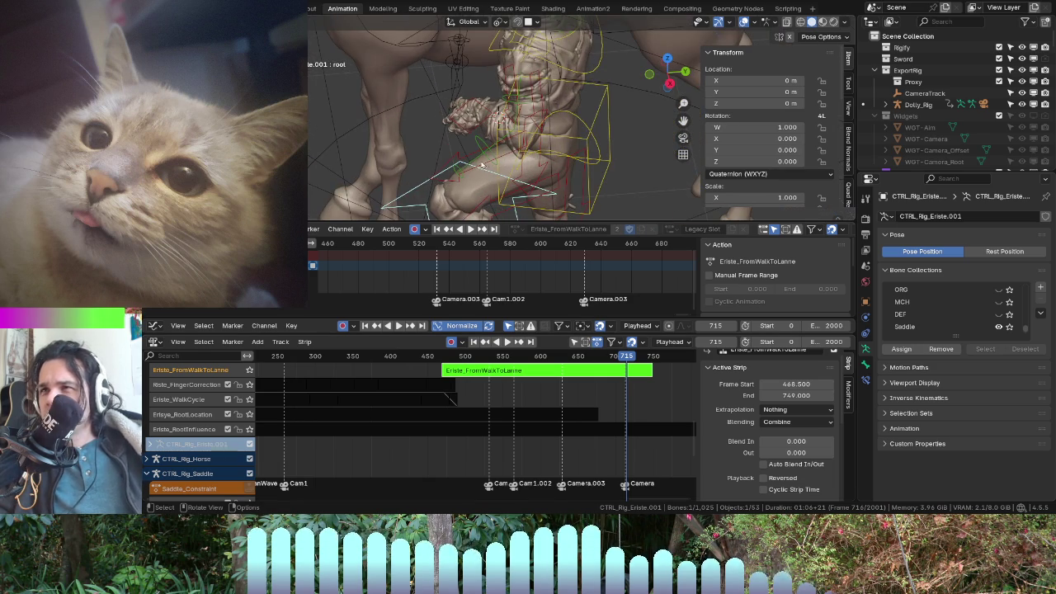
left_click(469, 121)
scroll(446, 124, "down", 5)
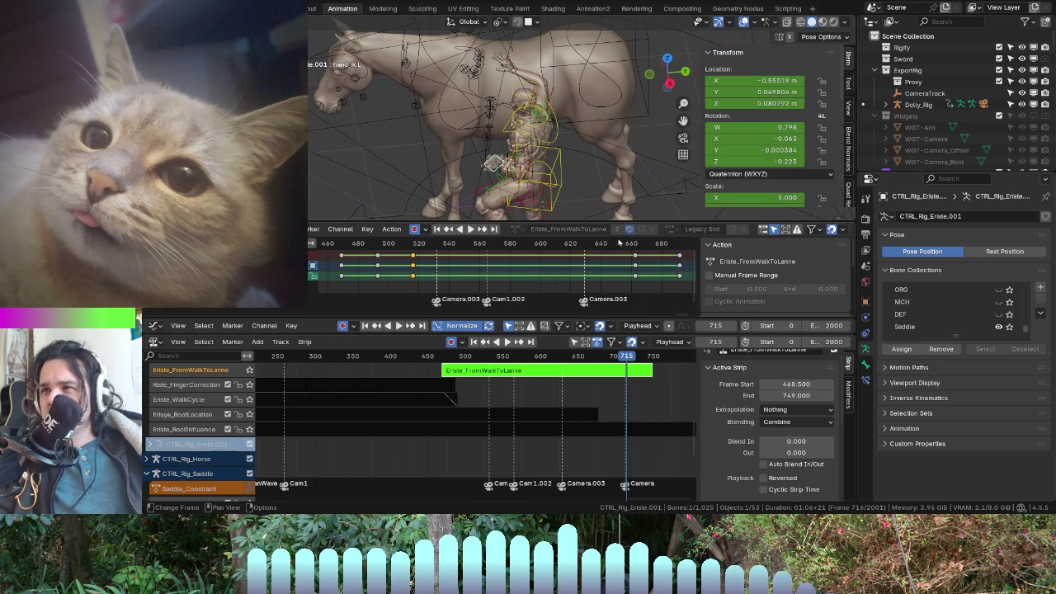
key("space")
left_click_drag(619, 242, 410, 245)
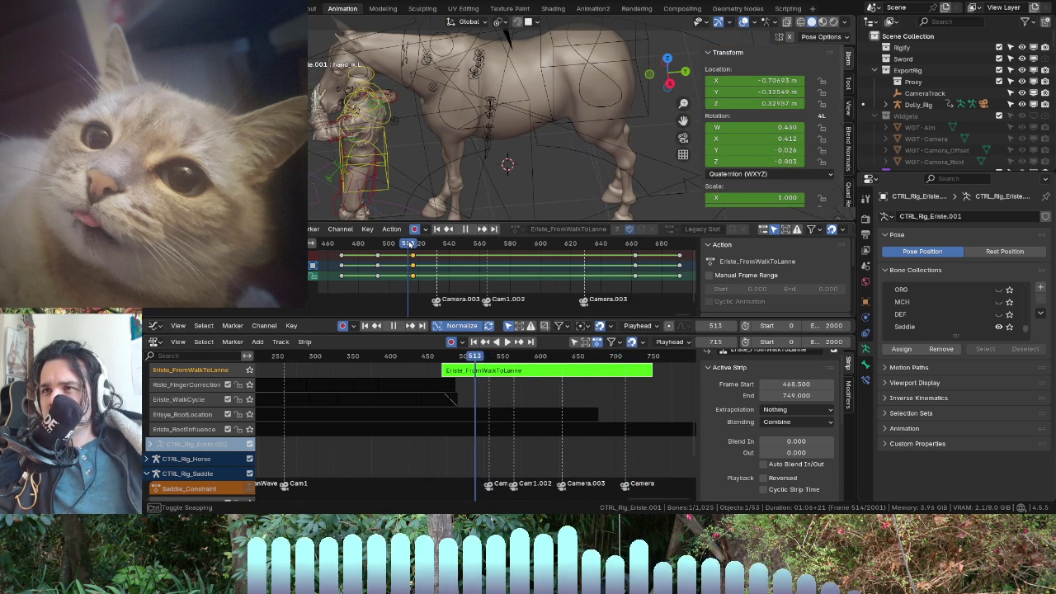
left_click_drag(416, 246, 415, 246)
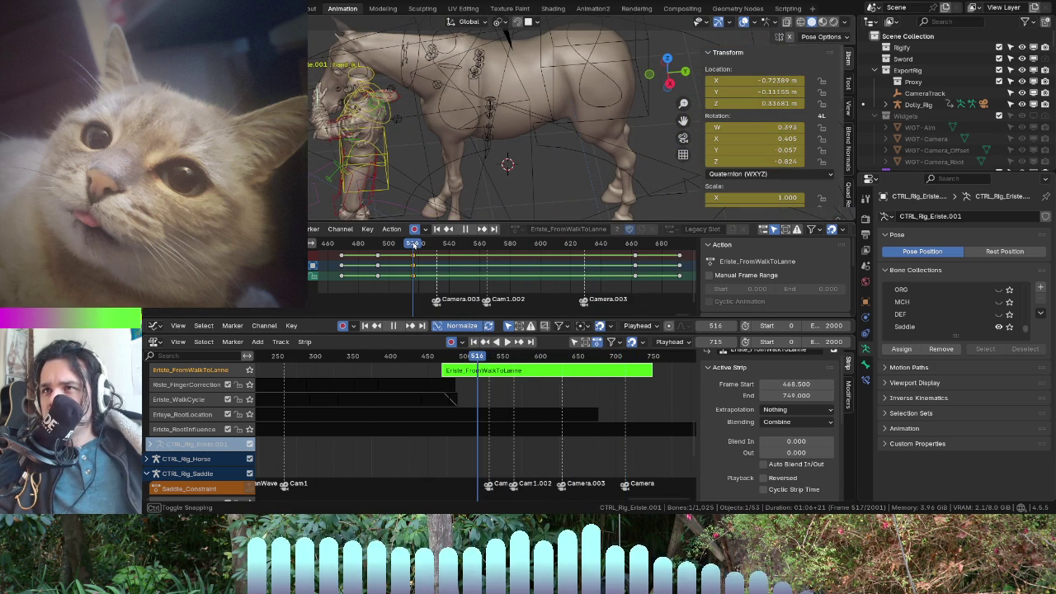
- Delete all left hand keys after frame 516 and replay from about frame 458
key("bracketright")
key("x")
key("x")
left_click(648, 261)
key("space")
mouse_move(435, 249)
left_mouse_down()
mouse_move(592, 283)
mouse_move(371, 280)
mouse_move(406, 278)
left_mouse_up()
key("space")
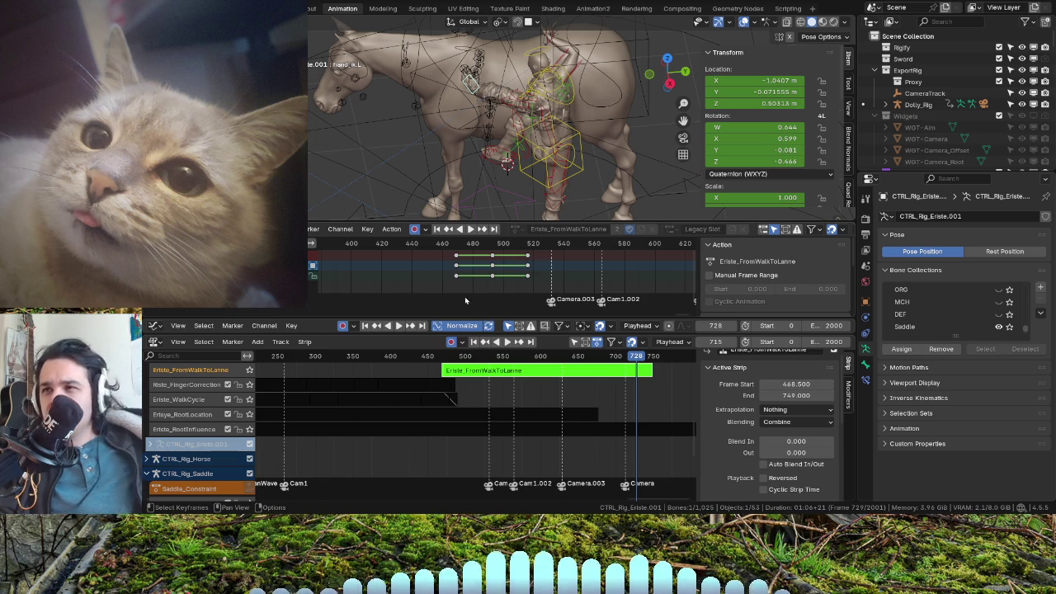
mouse_move(561, 198)
middle_mouse_down()
mouse_move(622, 95)
mouse_move(572, 108)
middle_mouse_up()
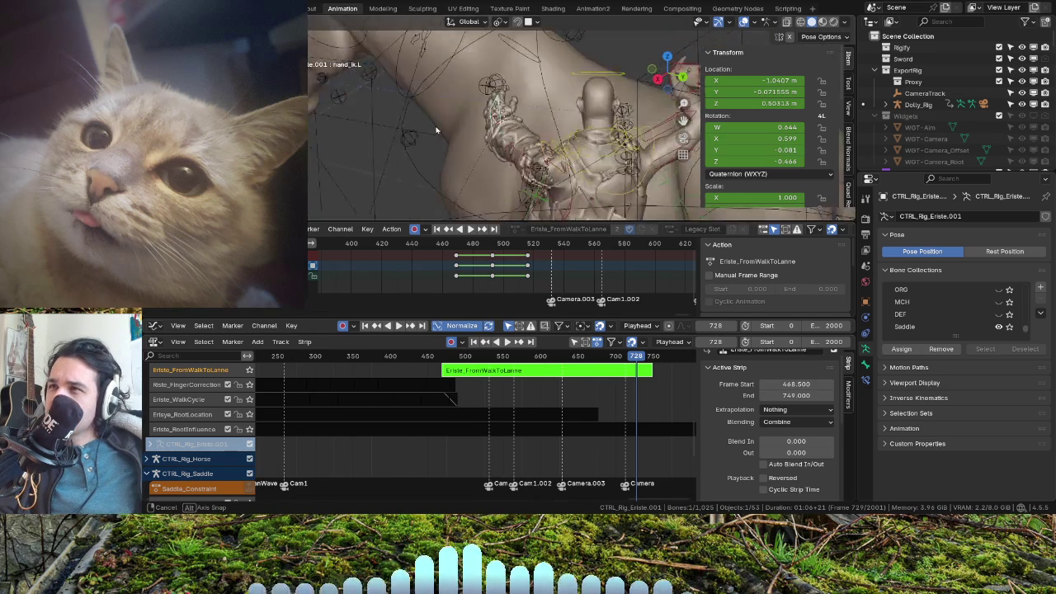
key("space")
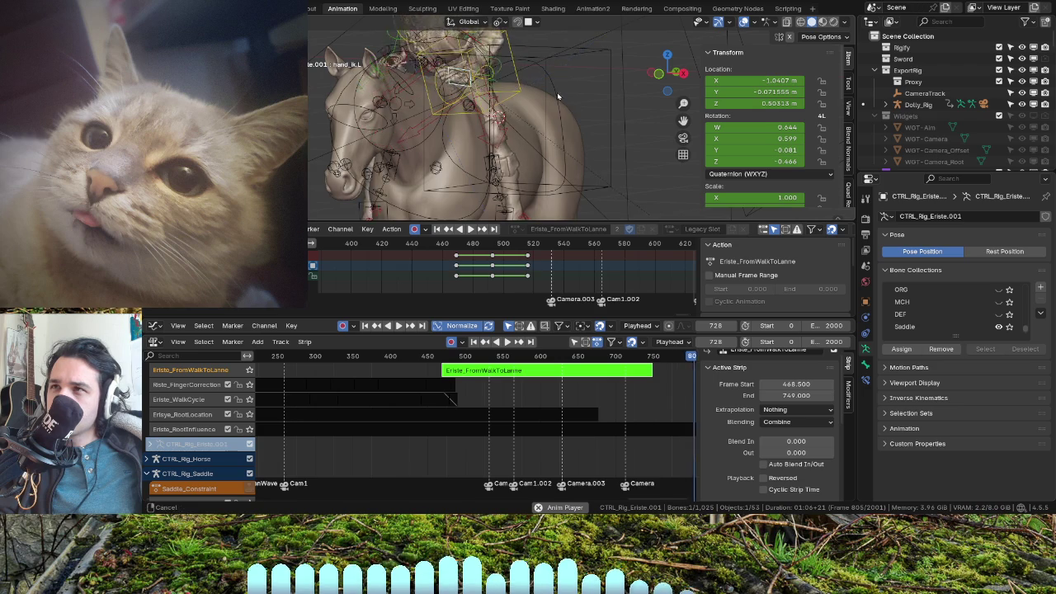
scroll(565, 99, "down", 3)
middle_click_drag(557, 91, 469, 276)
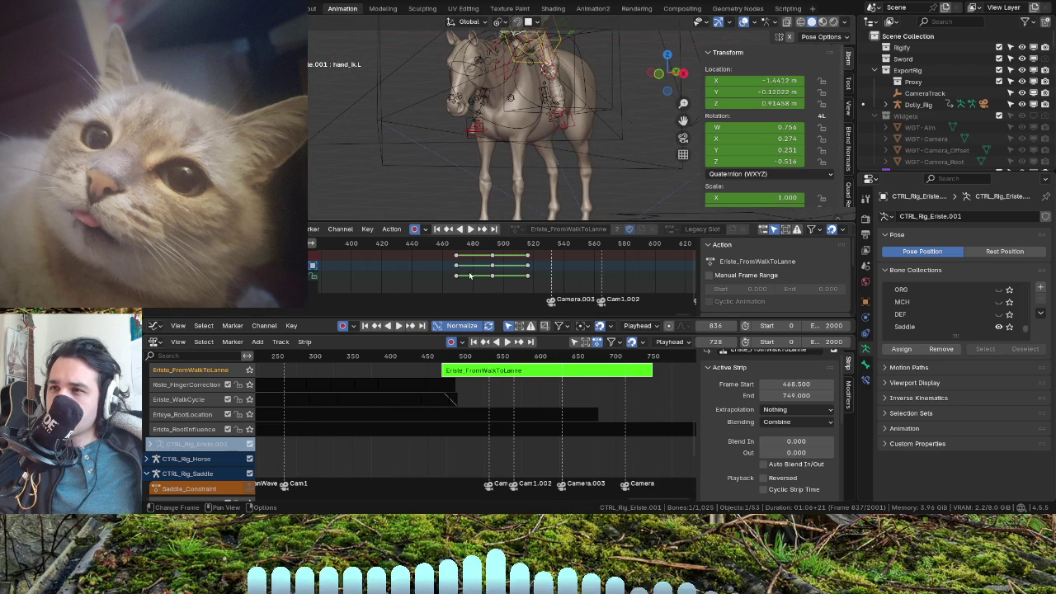
middle_click_drag(482, 398, 509, 408)
left_click_drag(525, 244, 316, 245)
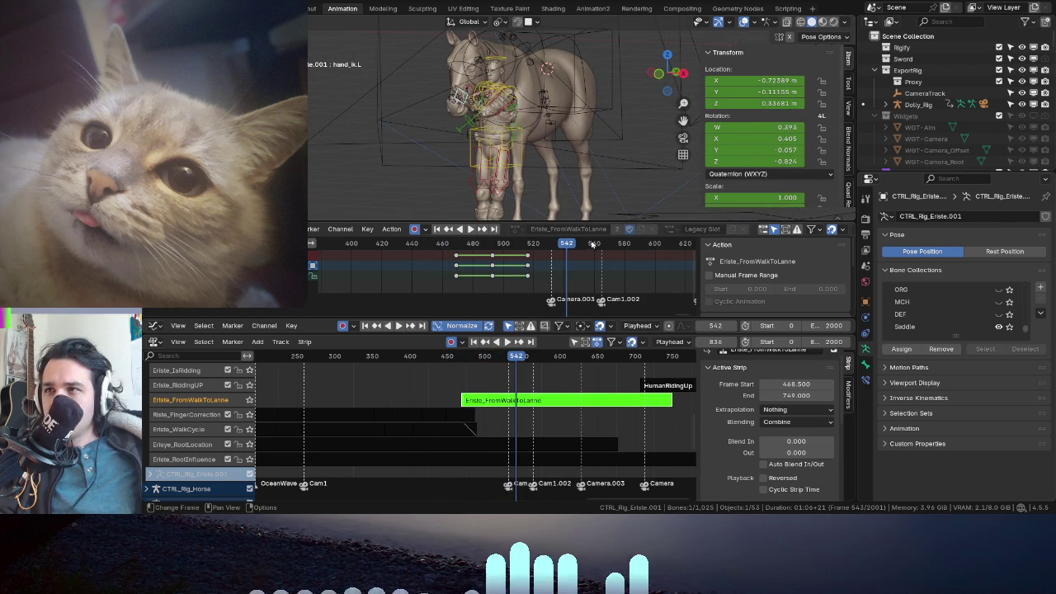
left_click_drag(517, 244, 410, 244)
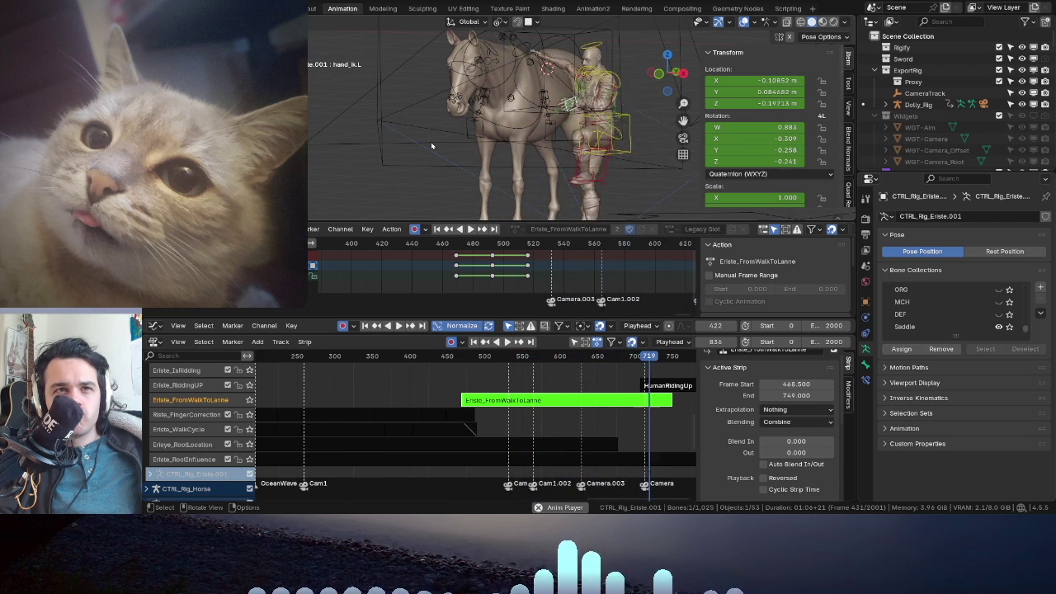
- Select the rider's foot control and move to around frame 672
key("space")
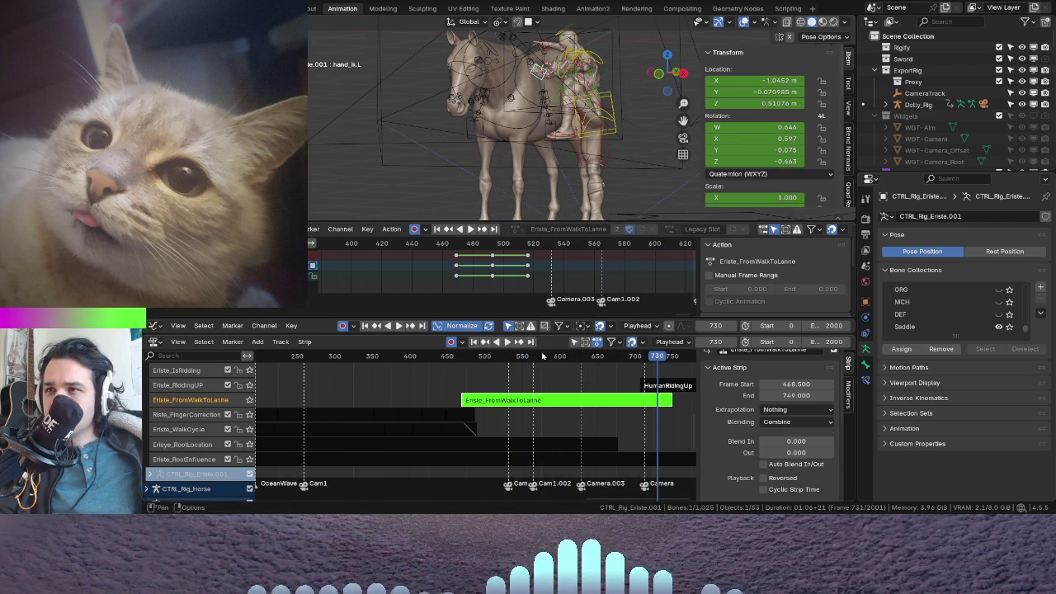
left_click_drag(511, 243, 472, 242)
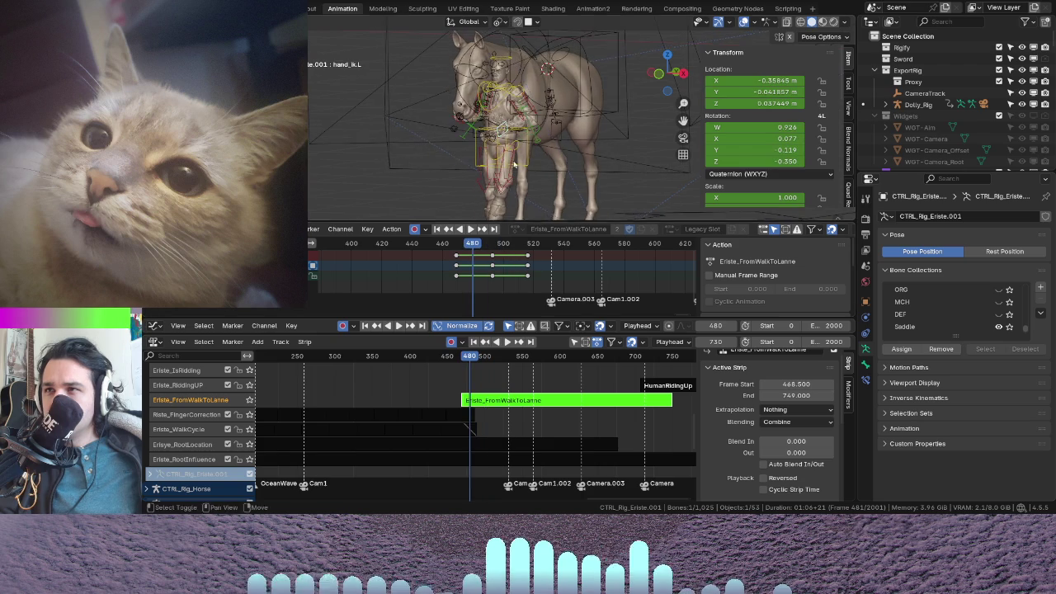
middle_click_drag(495, 149, 472, 178)
left_click(459, 191)
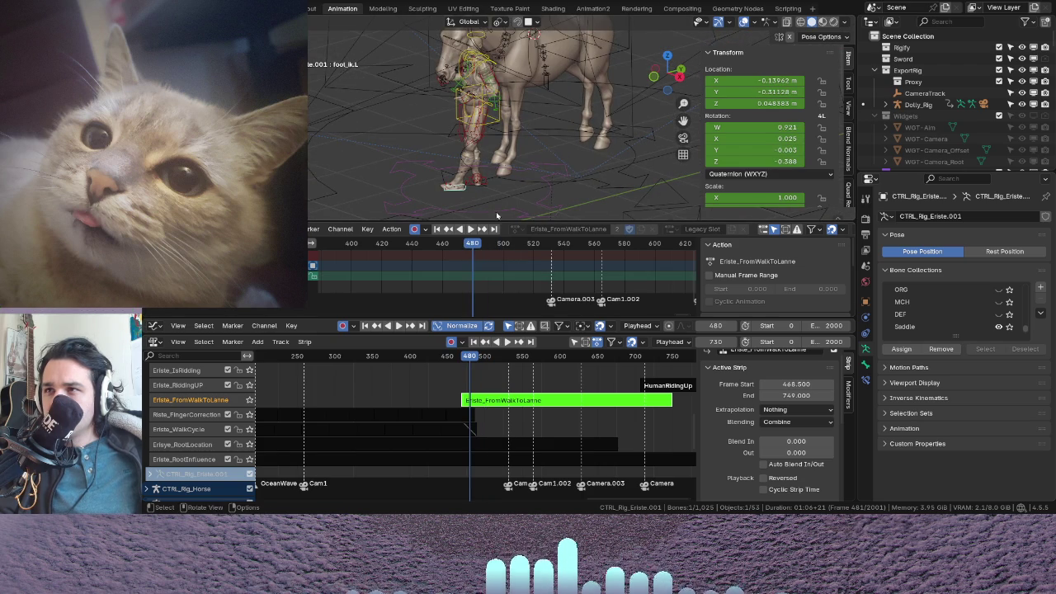
scroll(550, 268, "down", 3)
left_click_drag(521, 248, 558, 251)
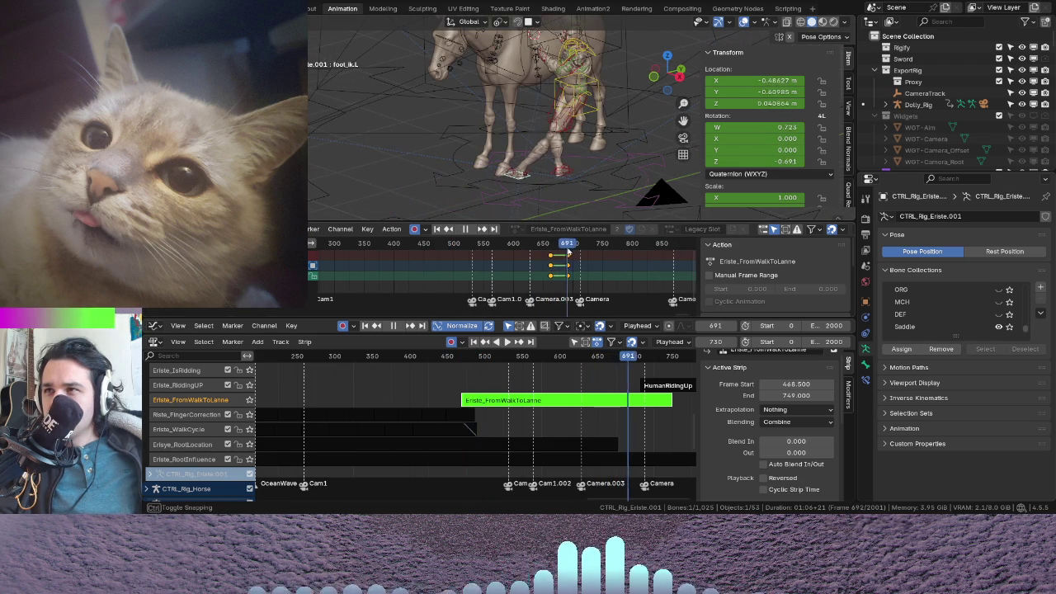
- Delete the foot keyframes at frames 668 and 688, then scrub back to frame 546
key("x")
left_click(557, 264)
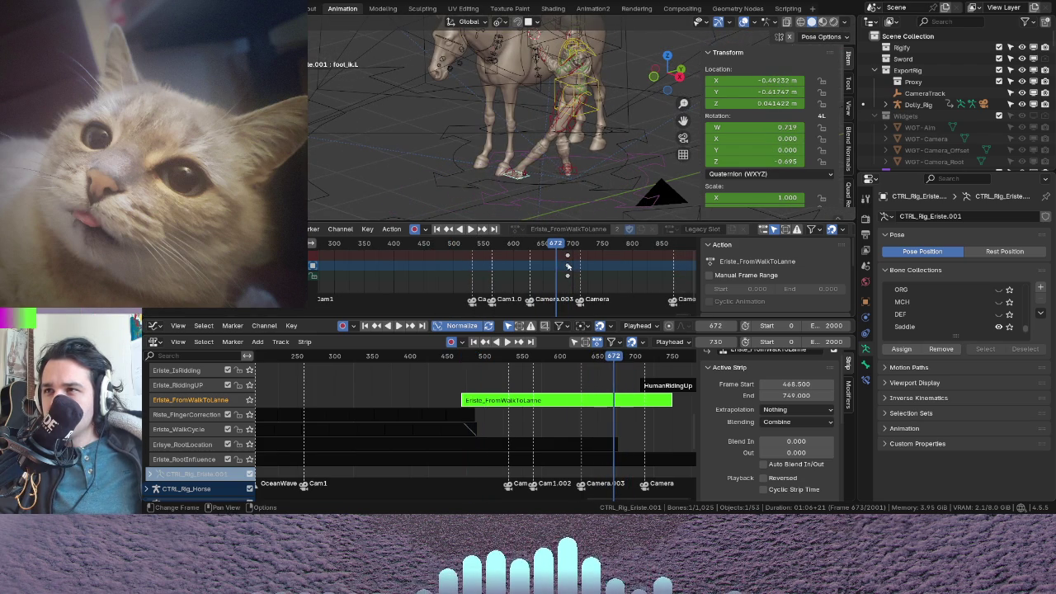
key("ctrl+z")
key("x")
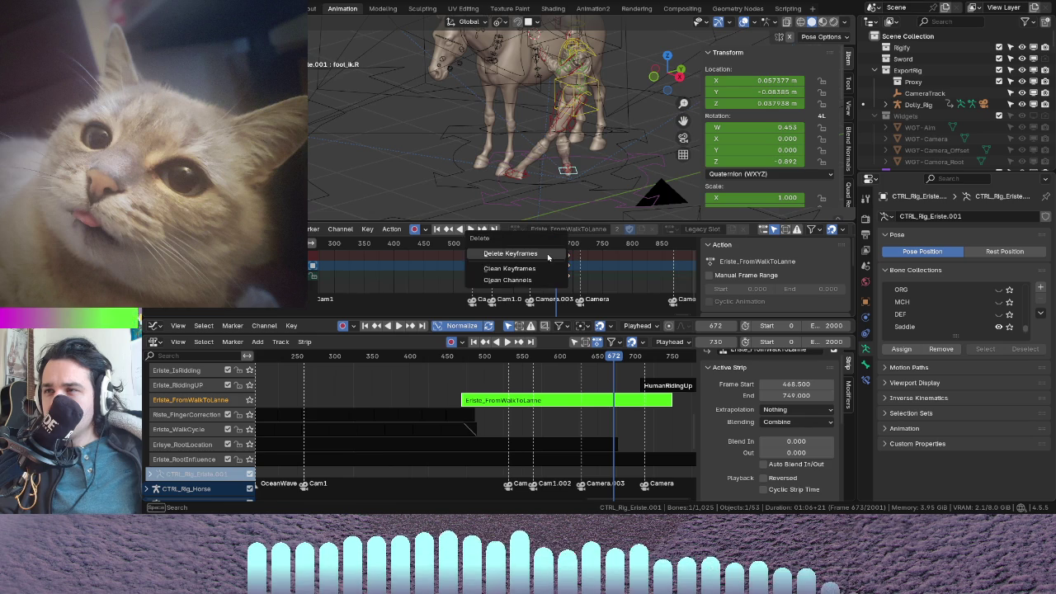
key("x")
left_click(569, 261)
mouse_move(569, 260)
left_mouse_down()
mouse_move(403, 244)
mouse_move(540, 265)
mouse_move(453, 264)
left_mouse_up()
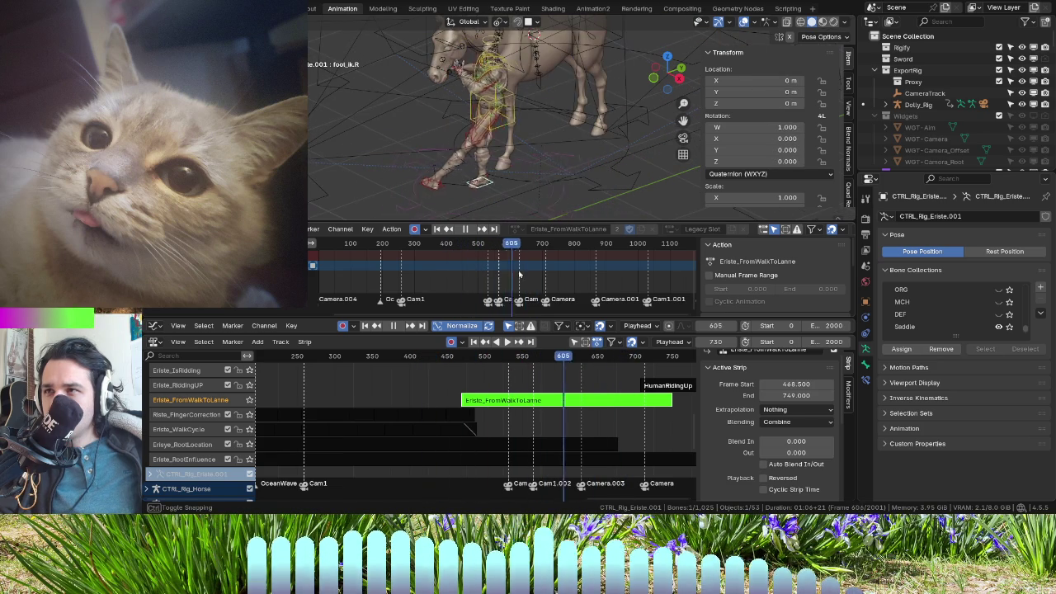
- Key the foot's location and rotation at frame 684, switch to the left foot control, and replay
key("space")
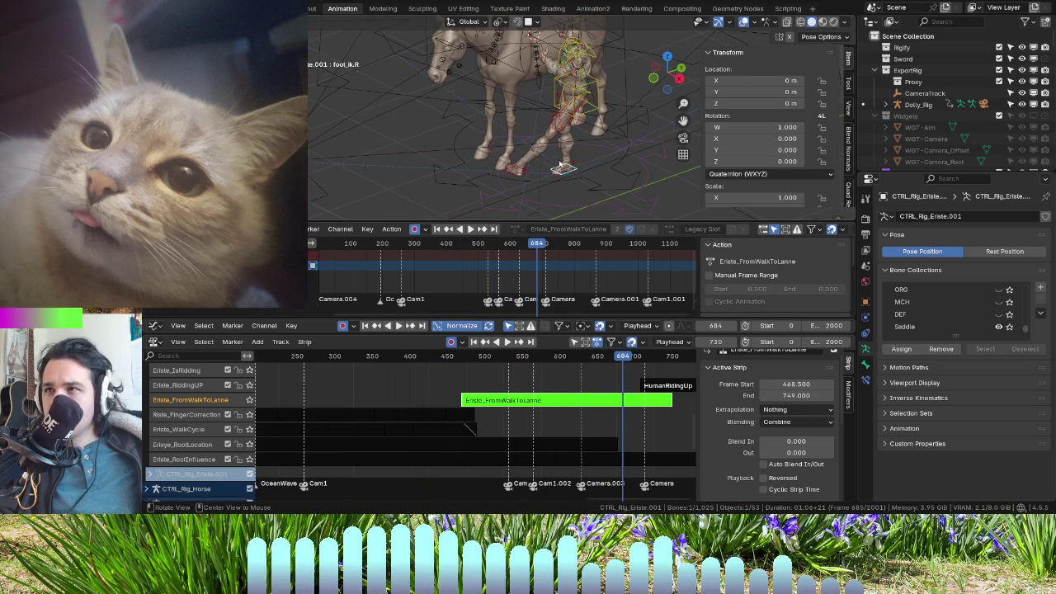
key("i")
key("ctrl+shift+m")
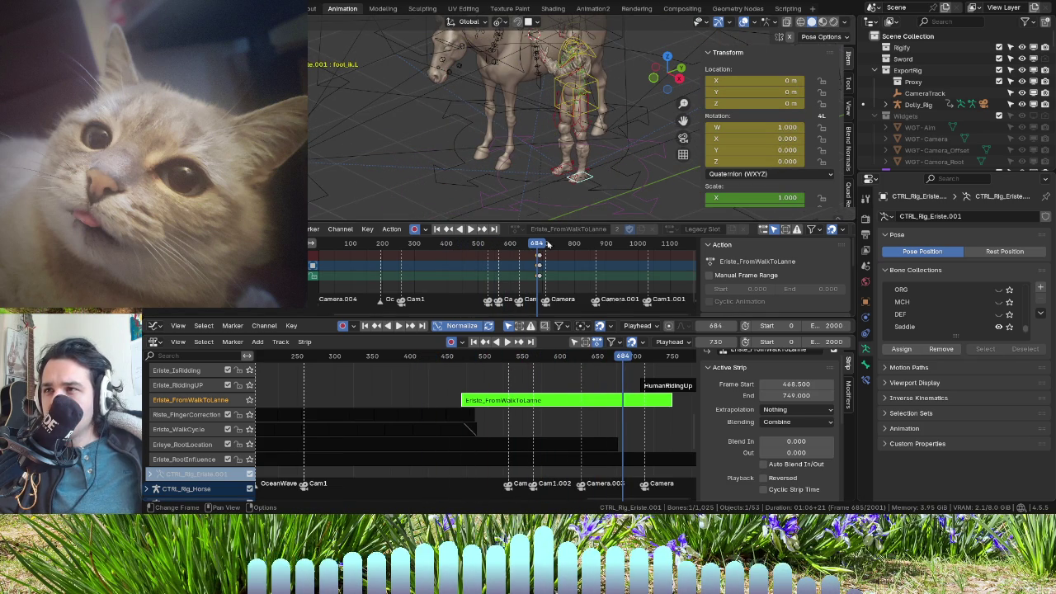
scroll(547, 245, "down", 3)
scroll(513, 278, "down", 4)
scroll(513, 278, "up", 2)
scroll(519, 278, "up", 2)
scroll(527, 279, "up", 2)
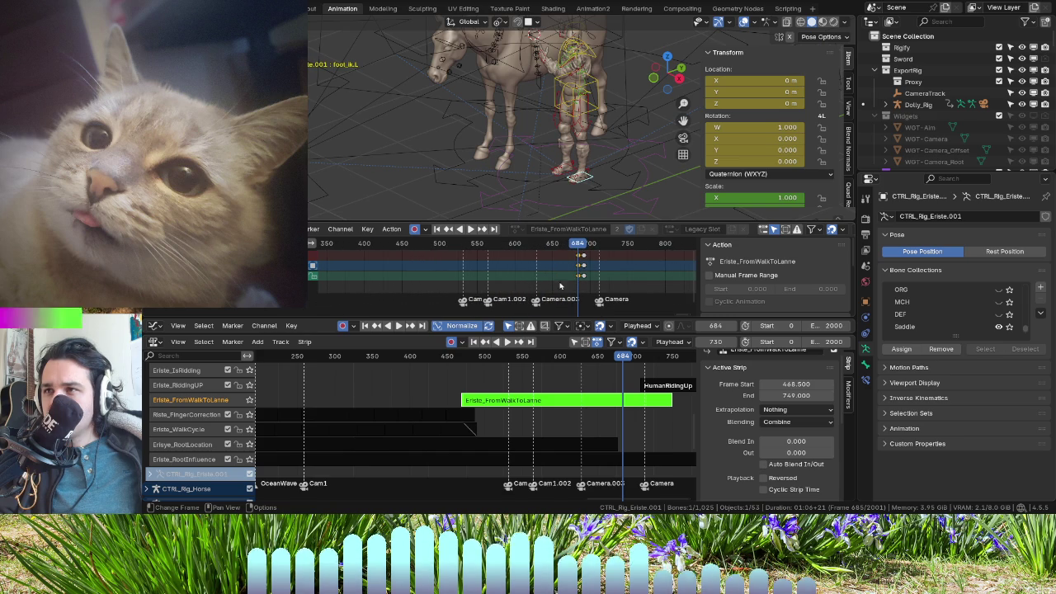
mouse_move(565, 245)
left_mouse_down()
mouse_move(428, 255)
mouse_move(587, 291)
mouse_move(566, 293)
mouse_move(585, 278)
left_mouse_up()
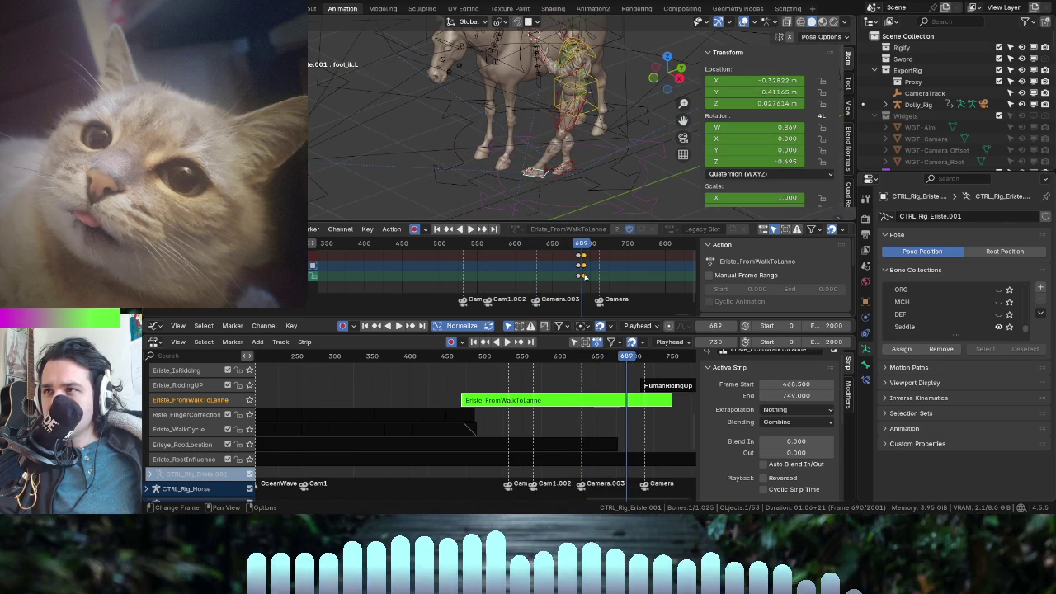
key("space")
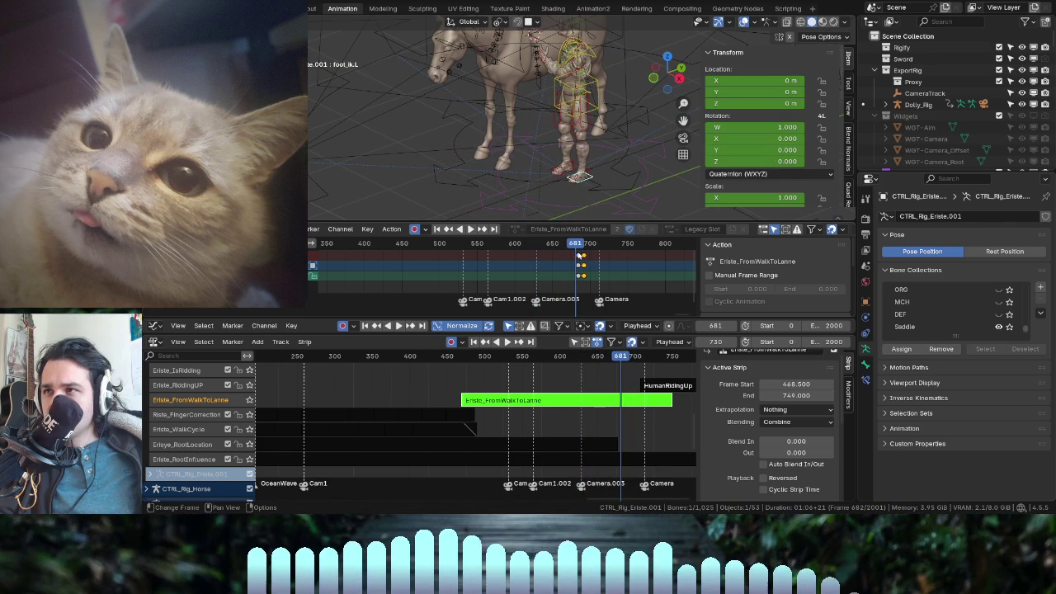
- Delete the left foot keys at frame 685, review the motion, and select the torso near frame 473
key("x")
left_click(583, 276)
mouse_move(596, 253)
left_mouse_down()
mouse_move(579, 253)
mouse_move(621, 267)
mouse_move(585, 267)
left_mouse_up()
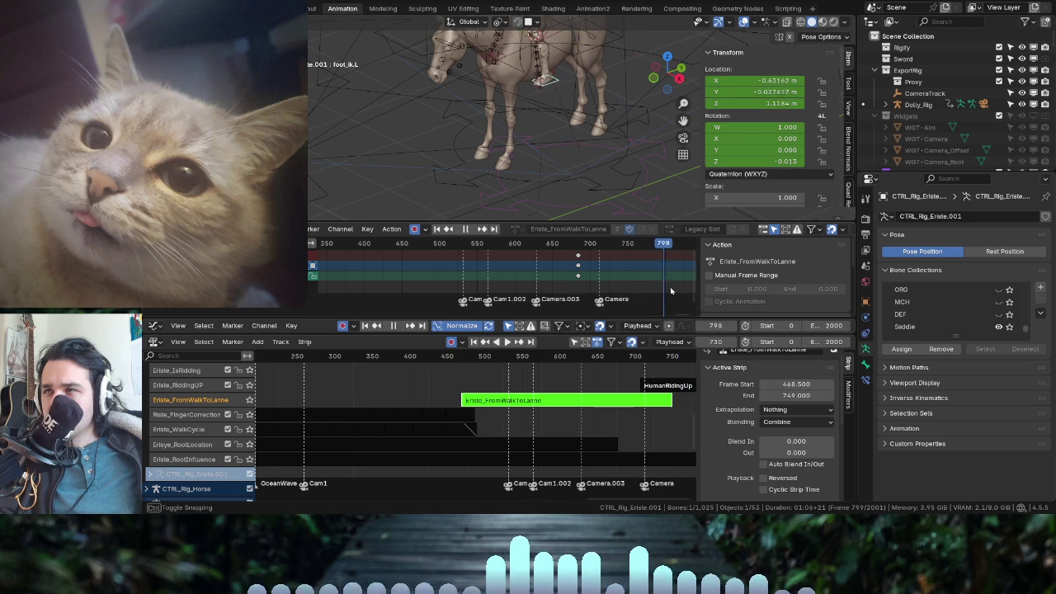
mouse_move(681, 293)
left_mouse_down()
mouse_move(521, 290)
mouse_move(607, 306)
left_mouse_up()
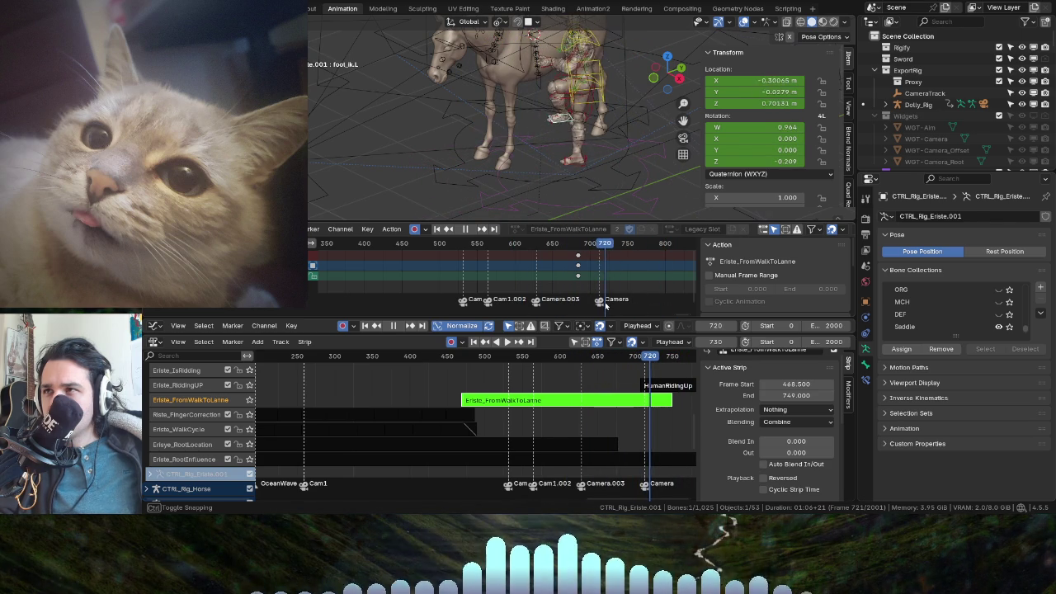
mouse_move(624, 310)
left_mouse_down()
mouse_move(636, 312)
mouse_move(438, 286)
left_mouse_up()
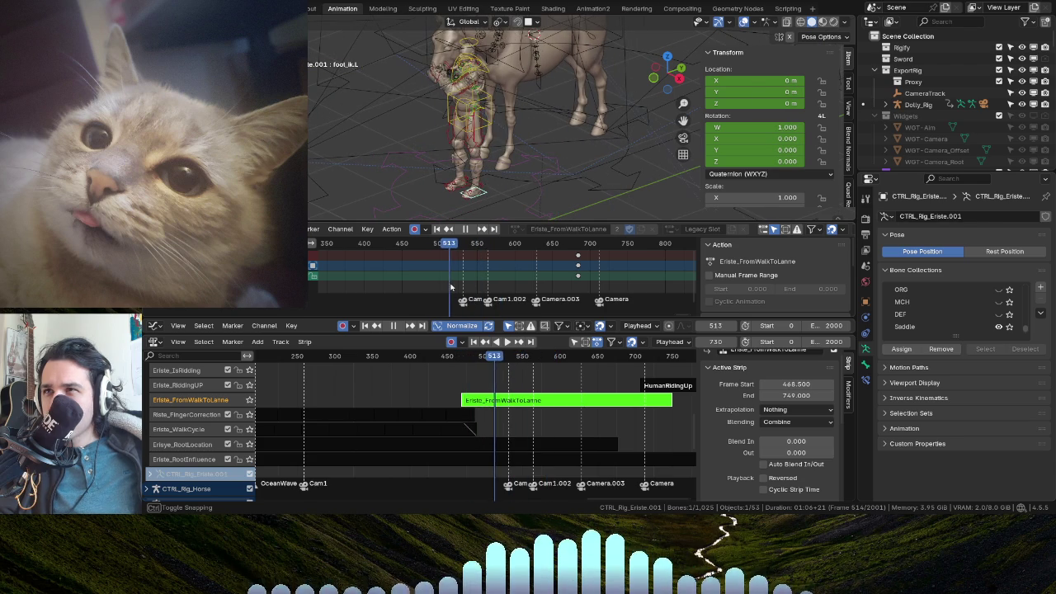
left_click_drag(477, 294, 487, 299)
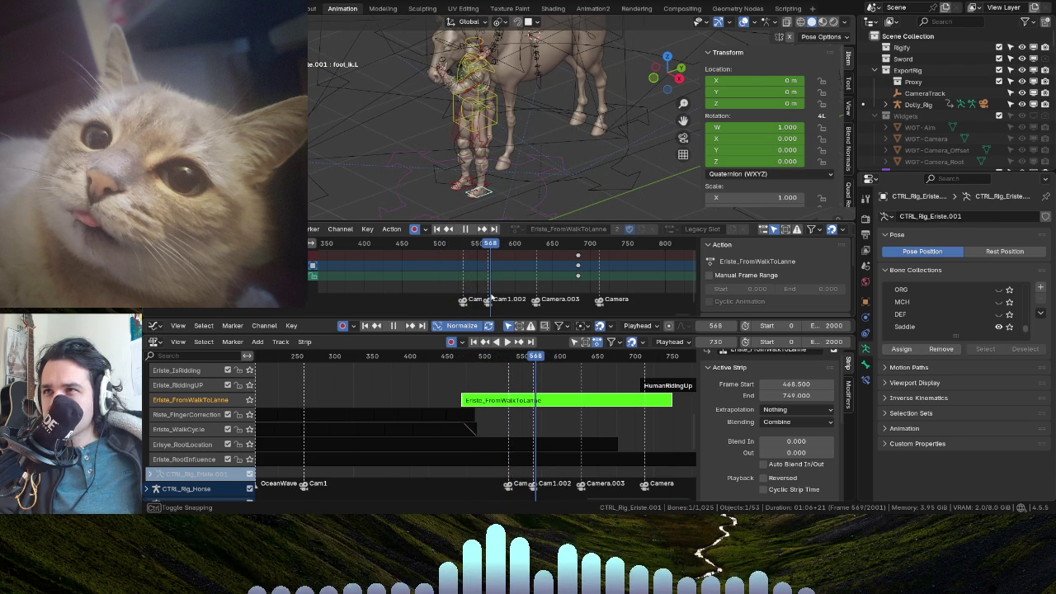
mouse_move(488, 297)
left_mouse_down()
mouse_move(407, 291)
mouse_move(435, 296)
left_mouse_up()
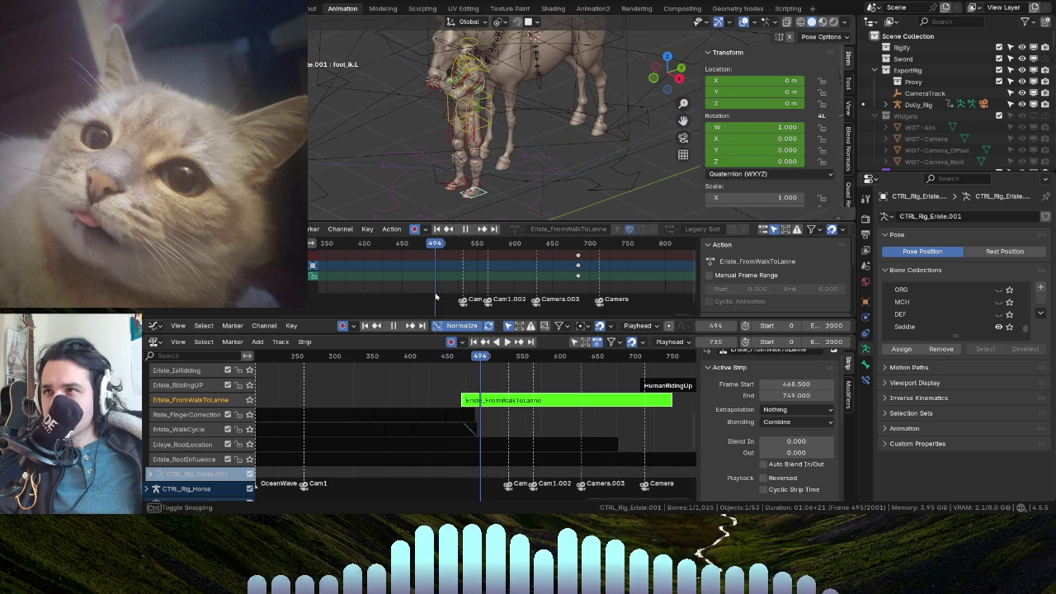
left_click(444, 107)
left_click_drag(435, 248, 417, 245)
- Delete the torso keyframes at frame 470 and replay from there
key("x")
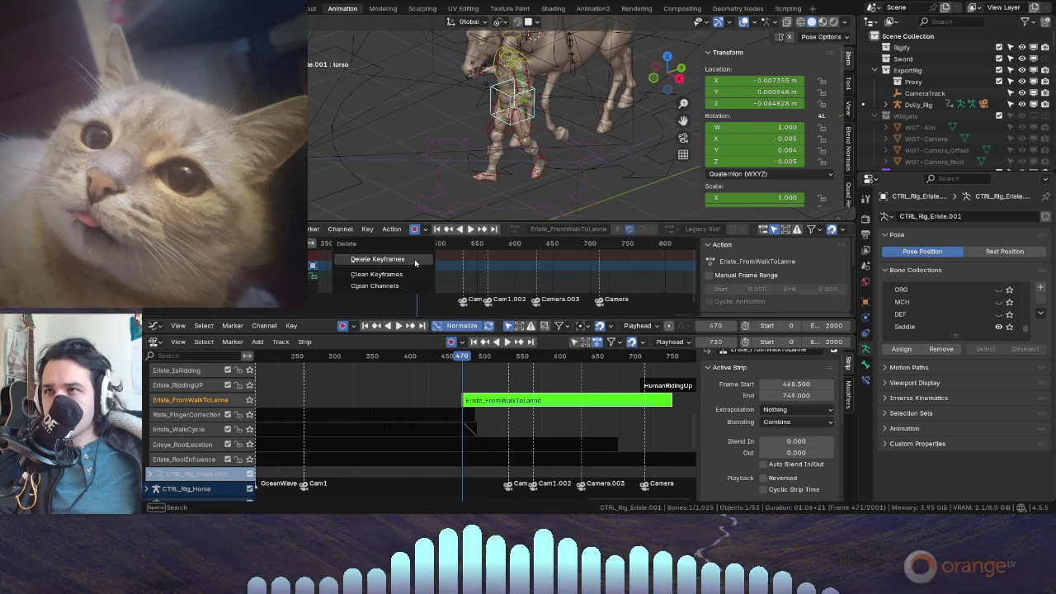
left_click(414, 260)
key("space")
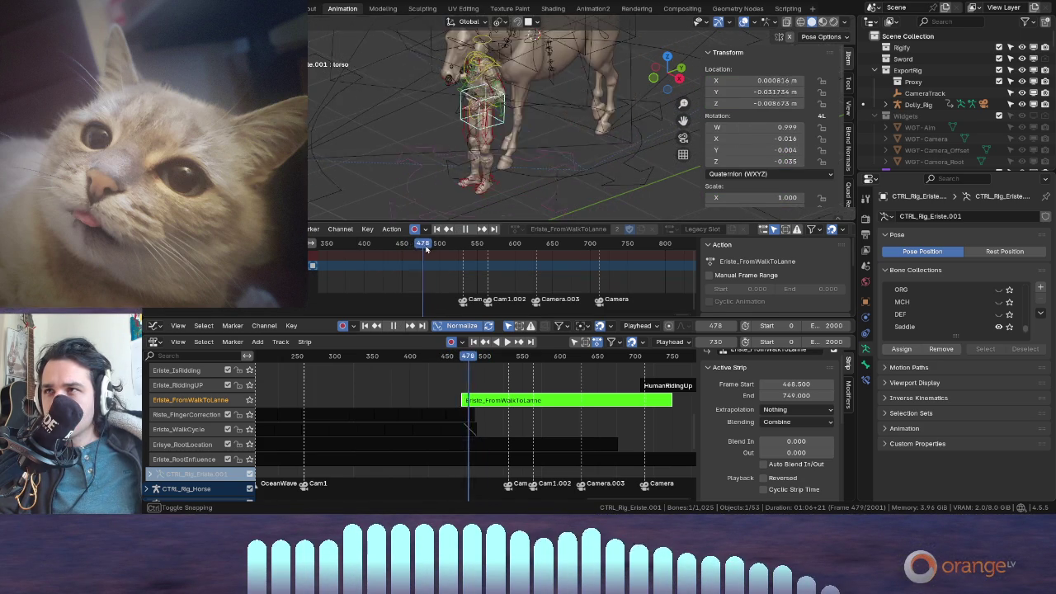
left_click_drag(440, 253, 430, 254)
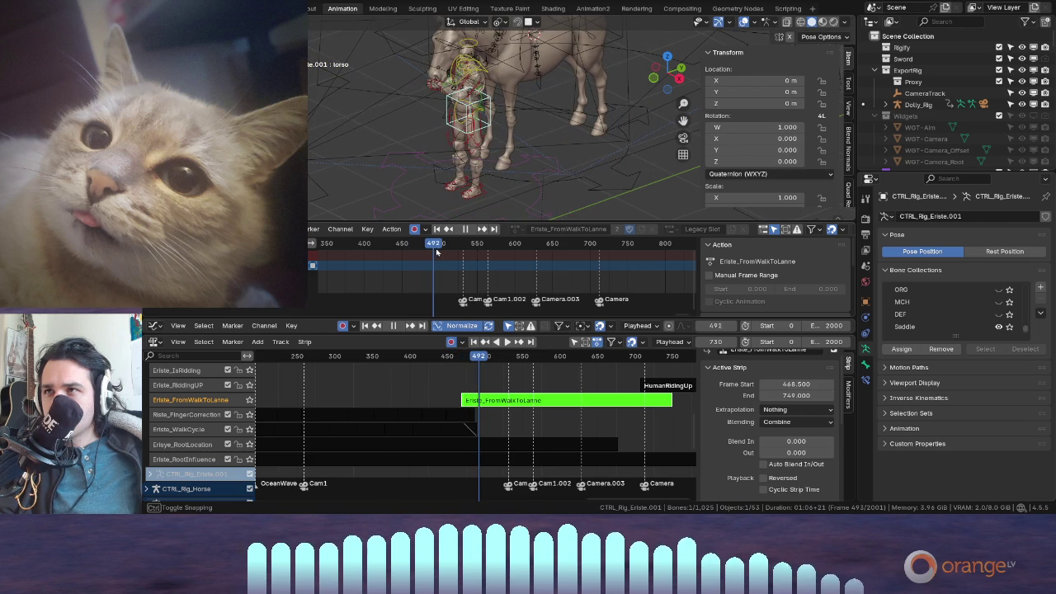
- Rotate the rider's torso, auto-keyed at frame 492, then move it vertically along Z
key("r")
left_click(484, 152)
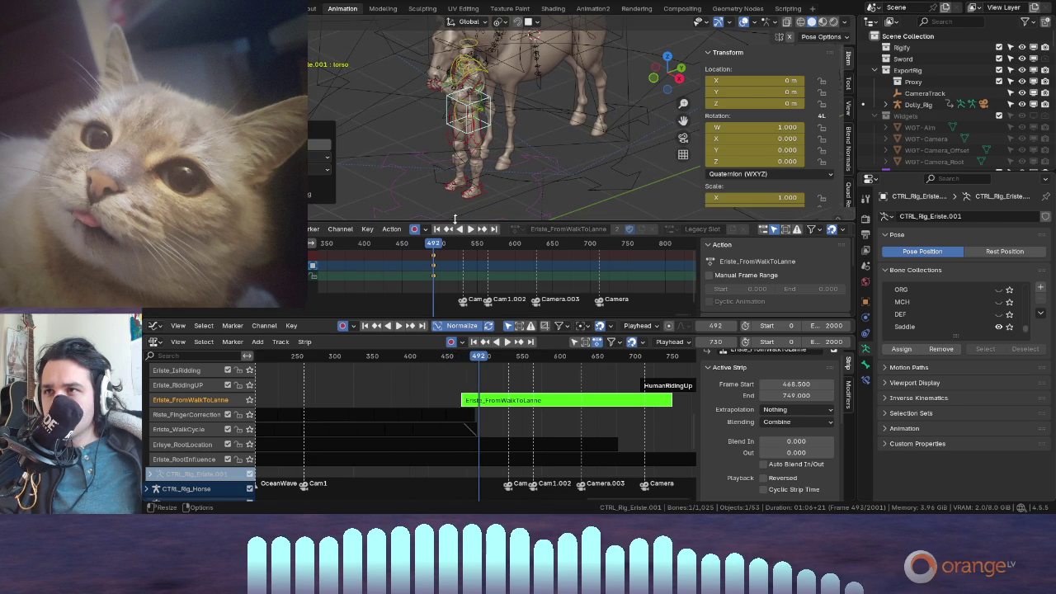
key("space")
left_click_drag(434, 247, 432, 256)
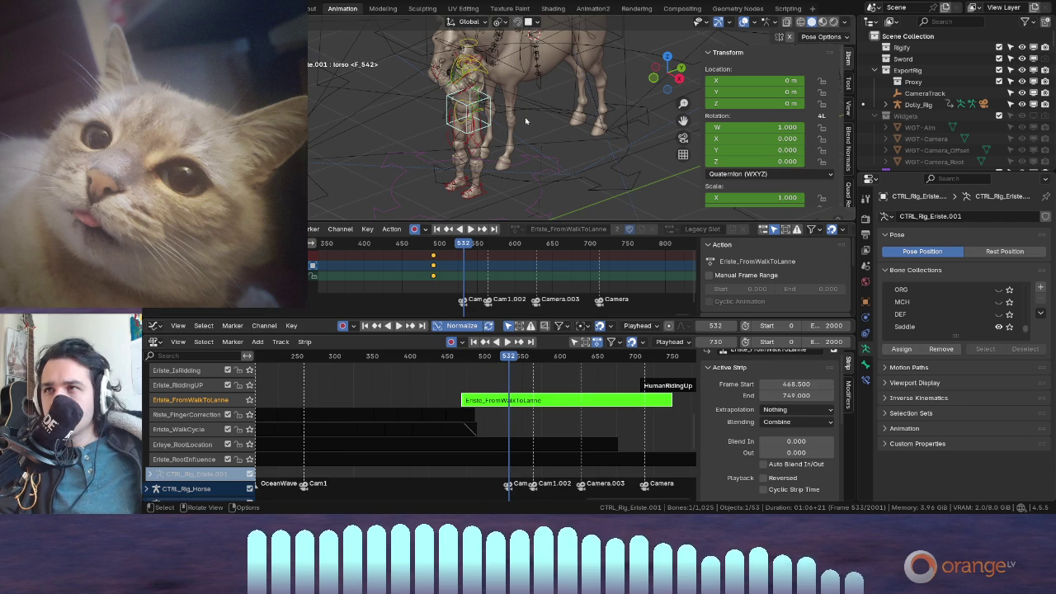
key("g")
key("z")
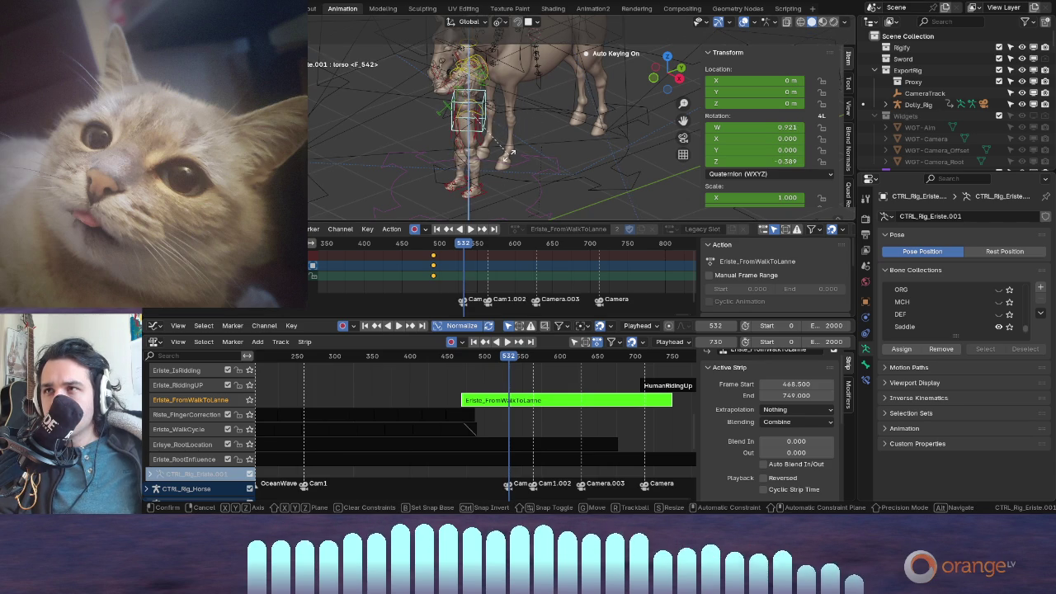
left_click(509, 154)
- Move the right foot IK control, auto-keying it at frame 532
left_click(471, 132)
middle_click_drag(471, 132, 476, 196)
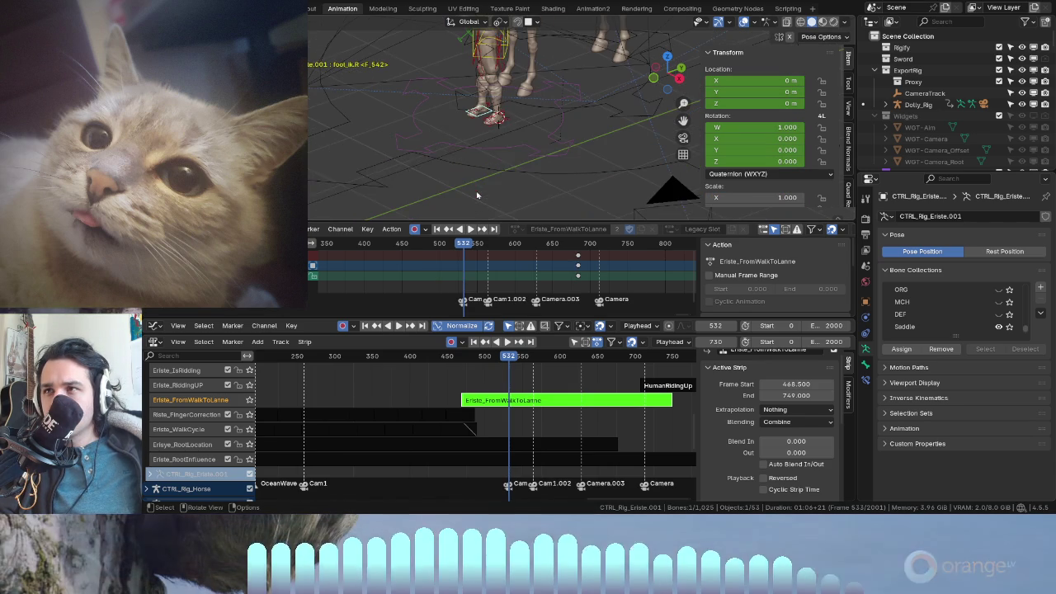
middle_click_drag(547, 186, 490, 23)
key("g")
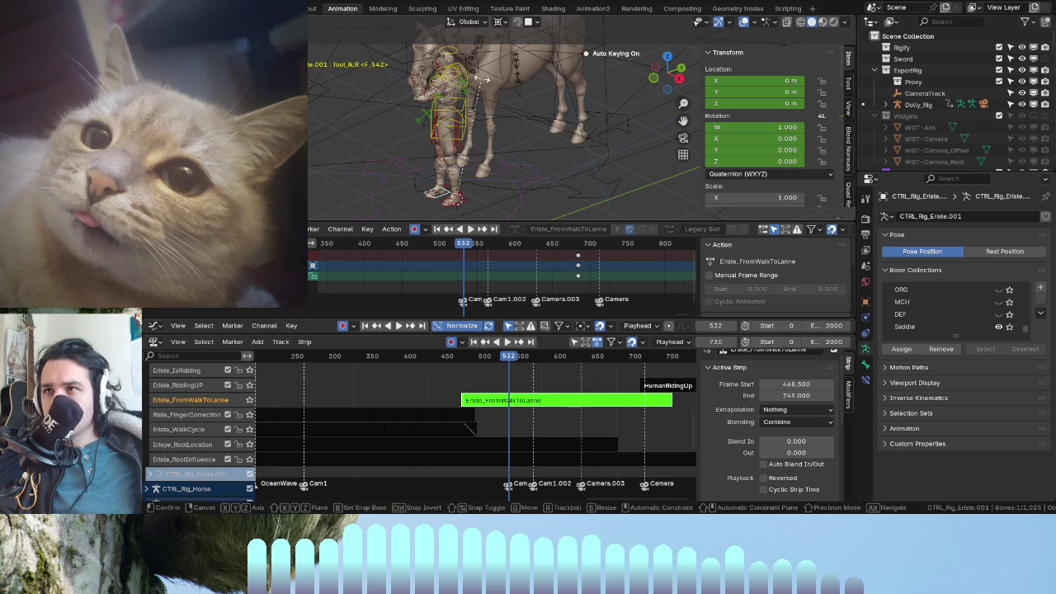
left_click(522, 195)
mouse_move(521, 194)
middle_mouse_down()
mouse_move(307, 110)
mouse_move(477, 119)
middle_mouse_up()
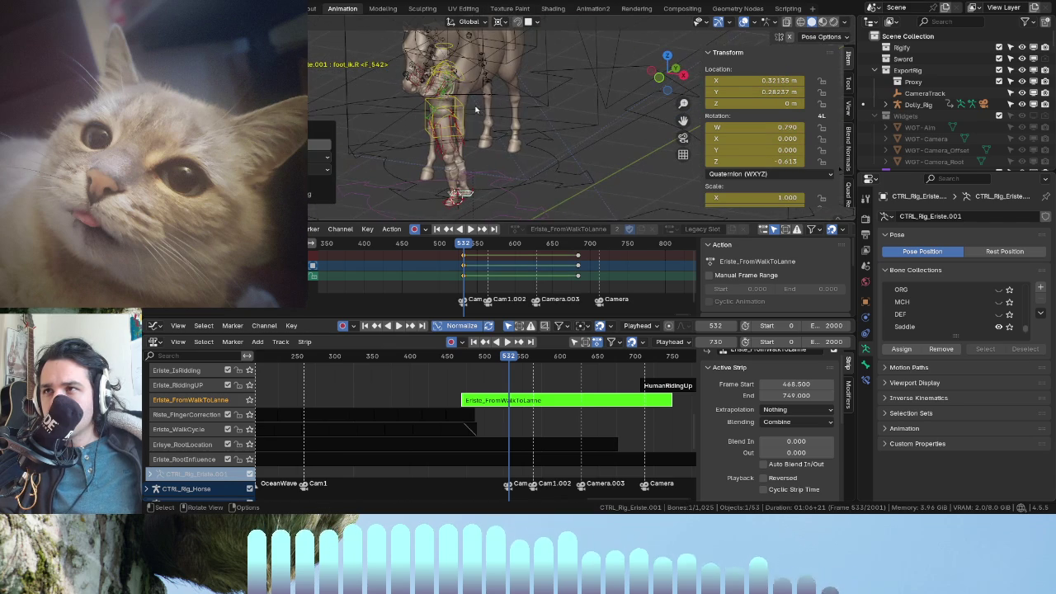
- Move the torso within the horizontal plane at frame 532, then scrub back to frame 401
left_click(451, 103)
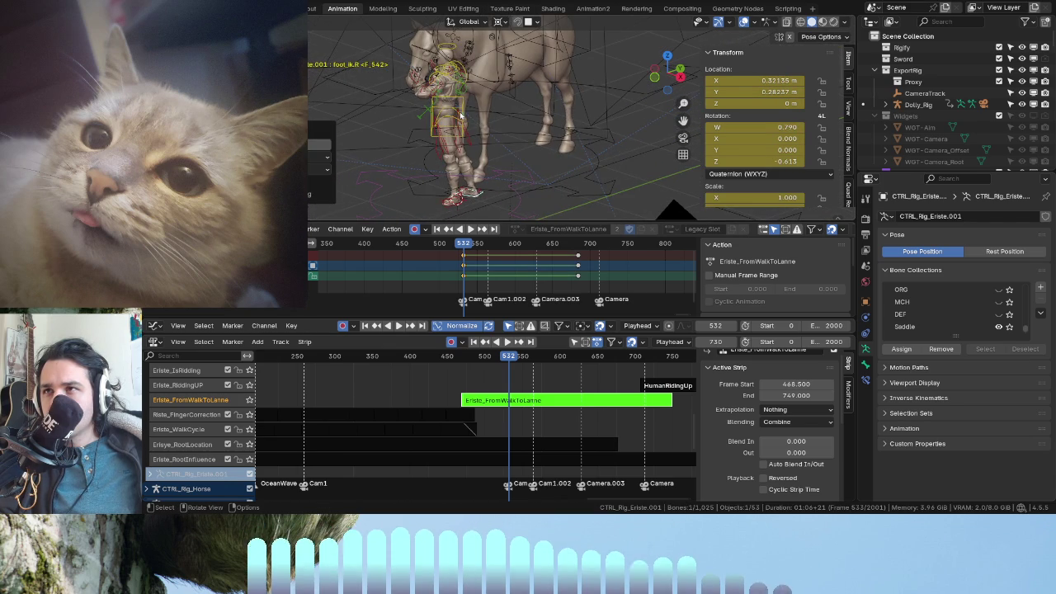
key("period")
left_click(436, 89)
middle_click_drag(437, 89, 497, 145)
key("g")
key("shift+z")
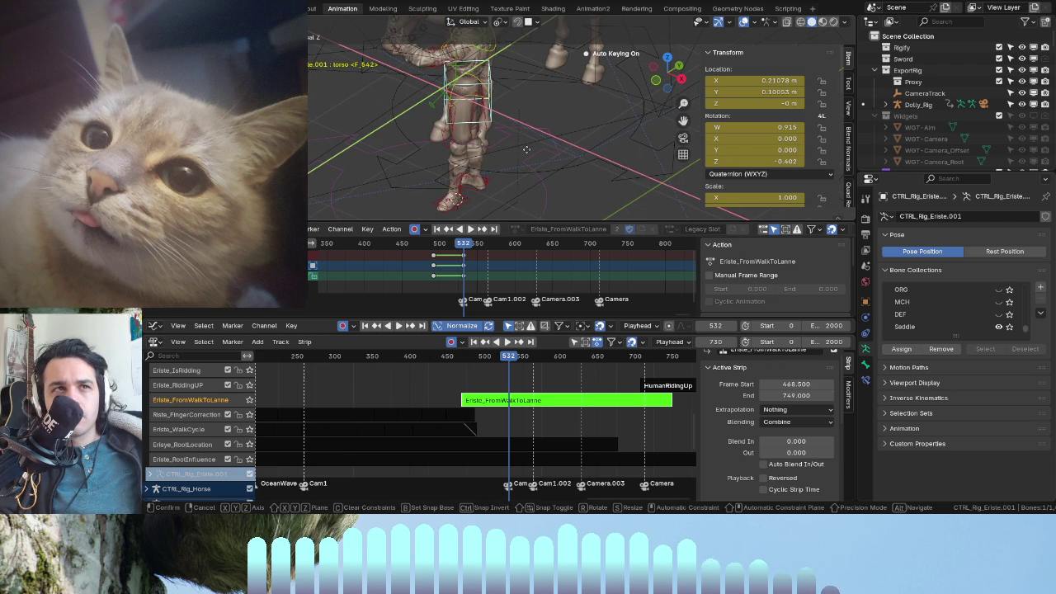
left_click(526, 150)
middle_click_drag(522, 149, 474, 190)
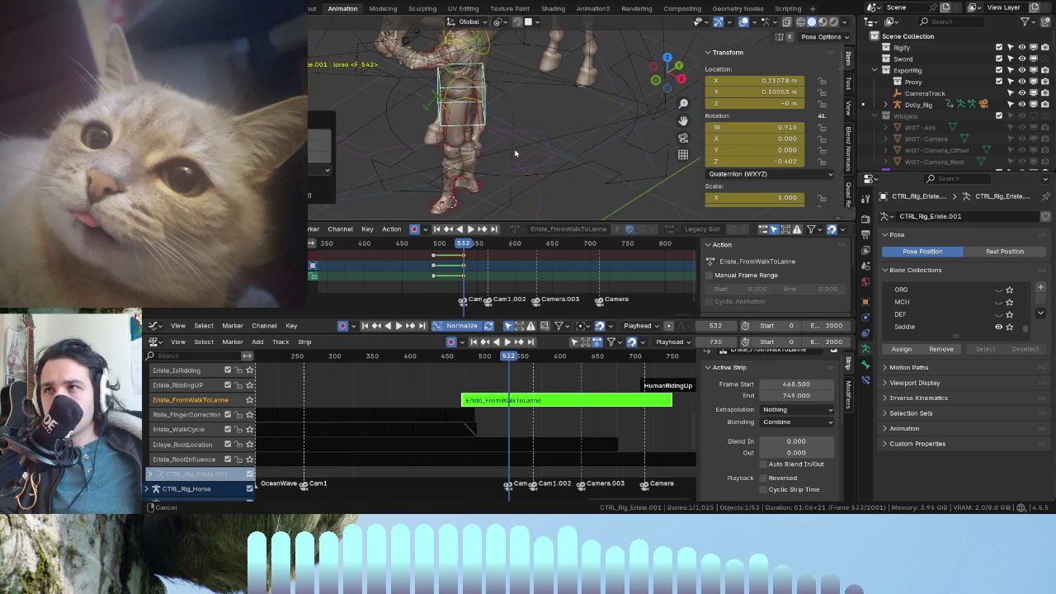
mouse_move(461, 146)
middle_mouse_down()
mouse_move(472, 146)
mouse_move(490, 195)
middle_mouse_up()
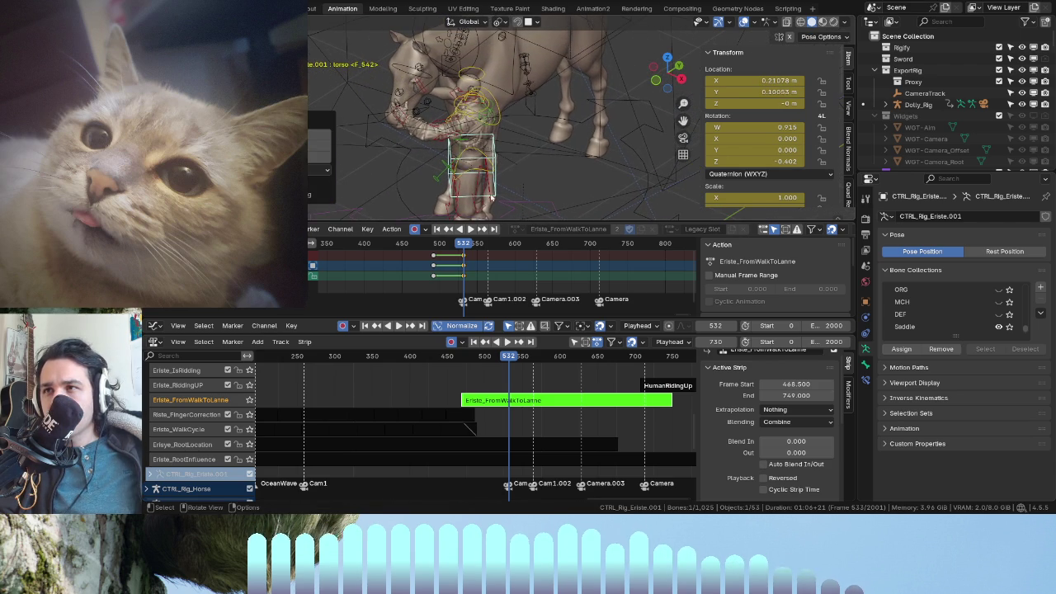
left_click_drag(473, 239, 357, 240)
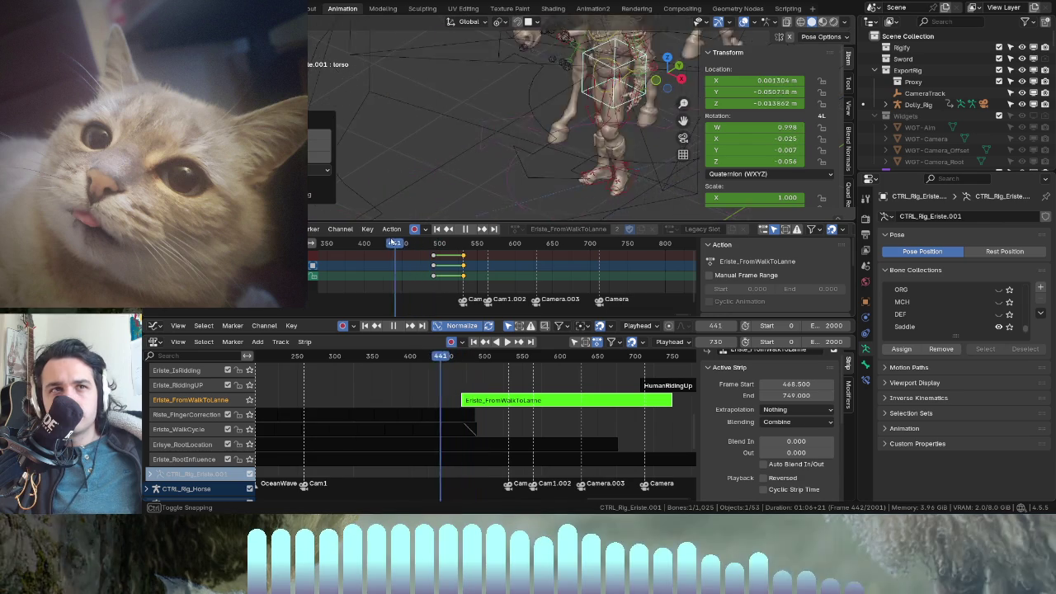
- Duplicate keys about 40 frames earlier, push the end keyframes later, and replay to review
key("space")
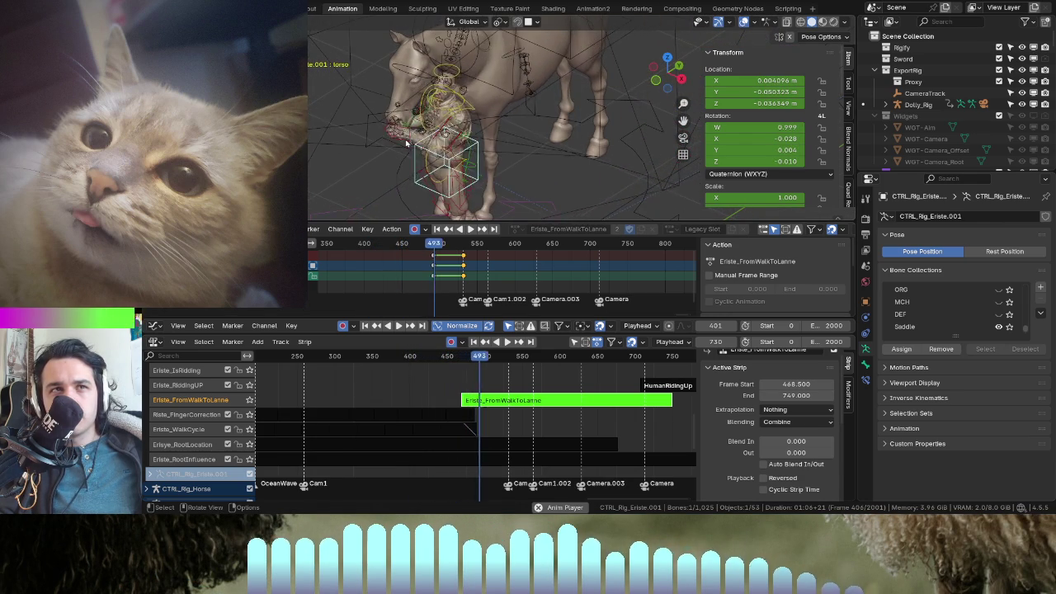
key("space")
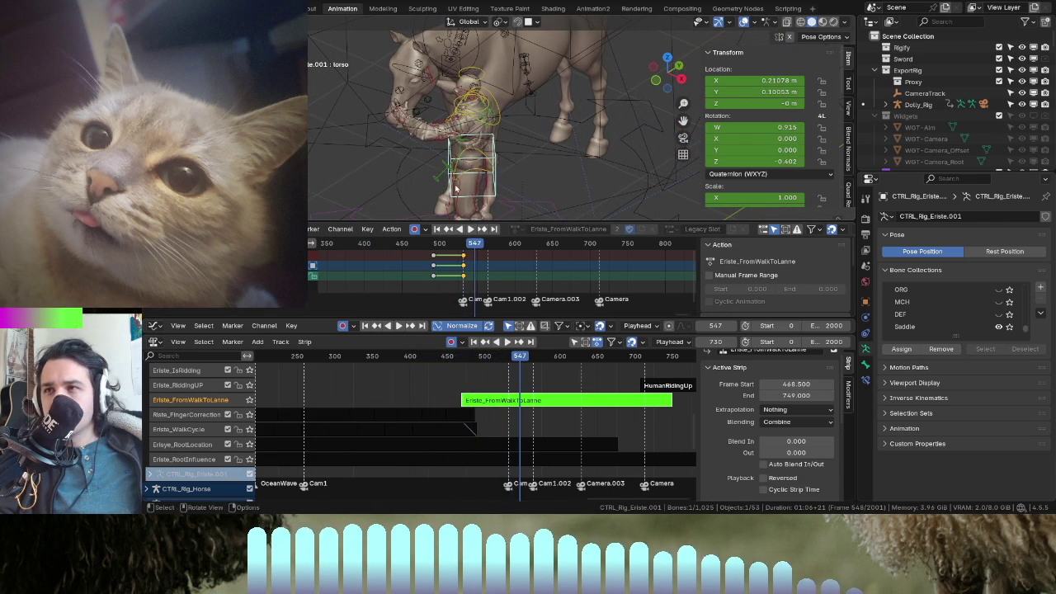
middle_click_drag(492, 178, 462, 211)
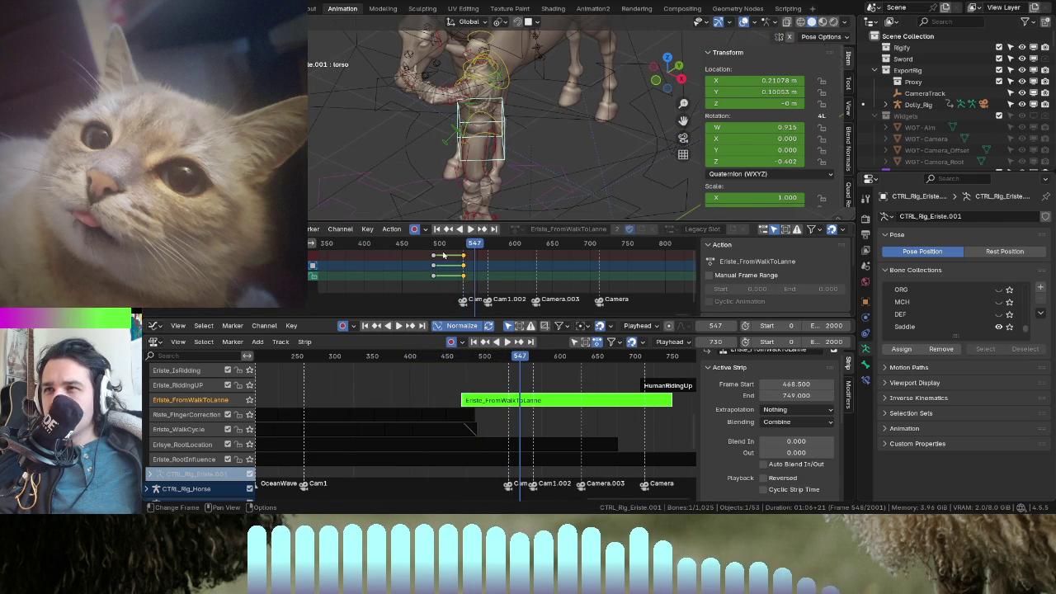
key("shift+d")
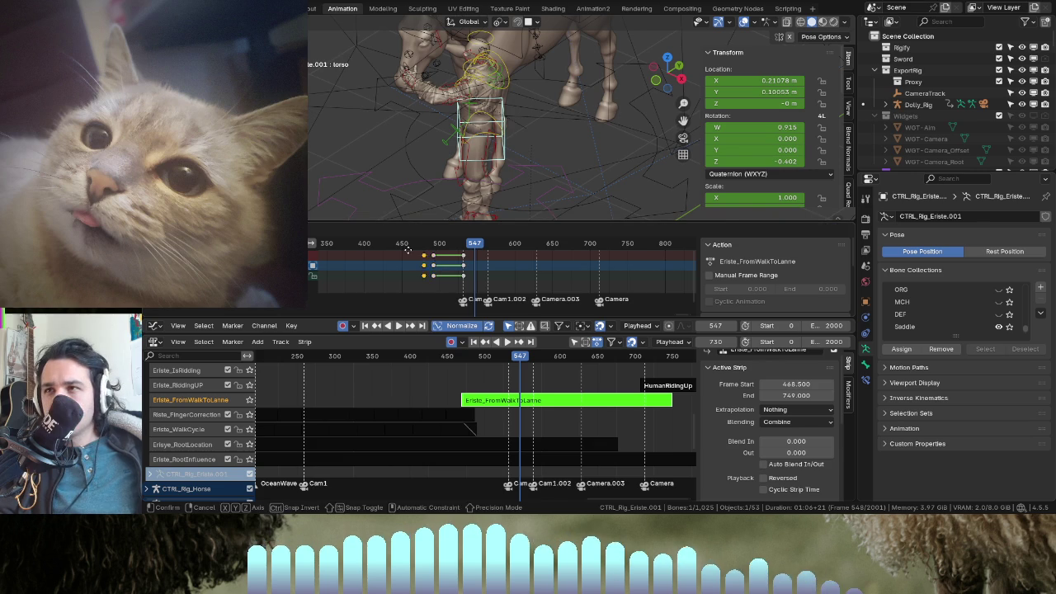
left_click(406, 258)
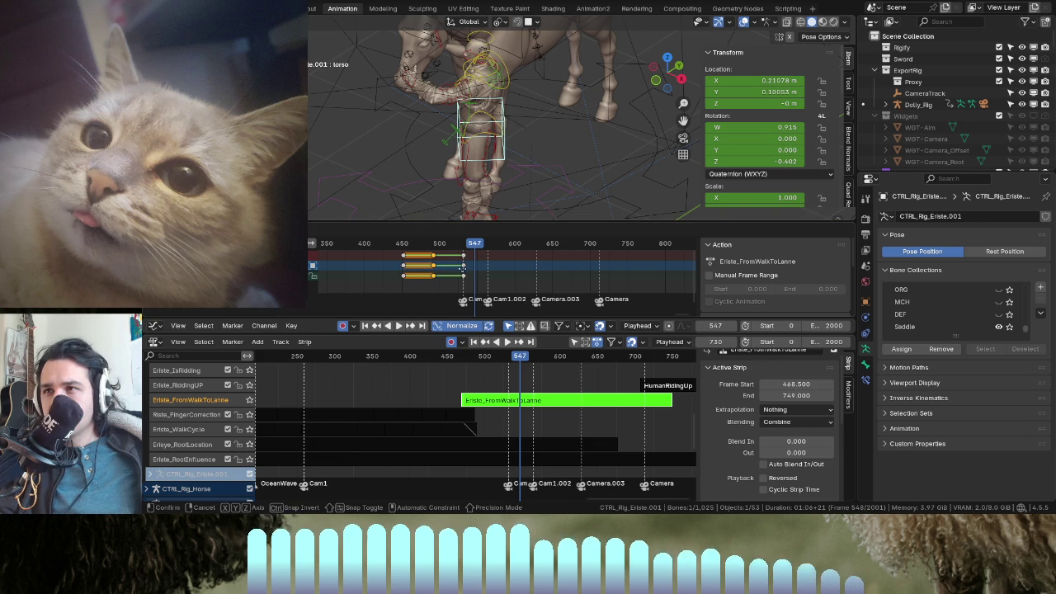
key("g")
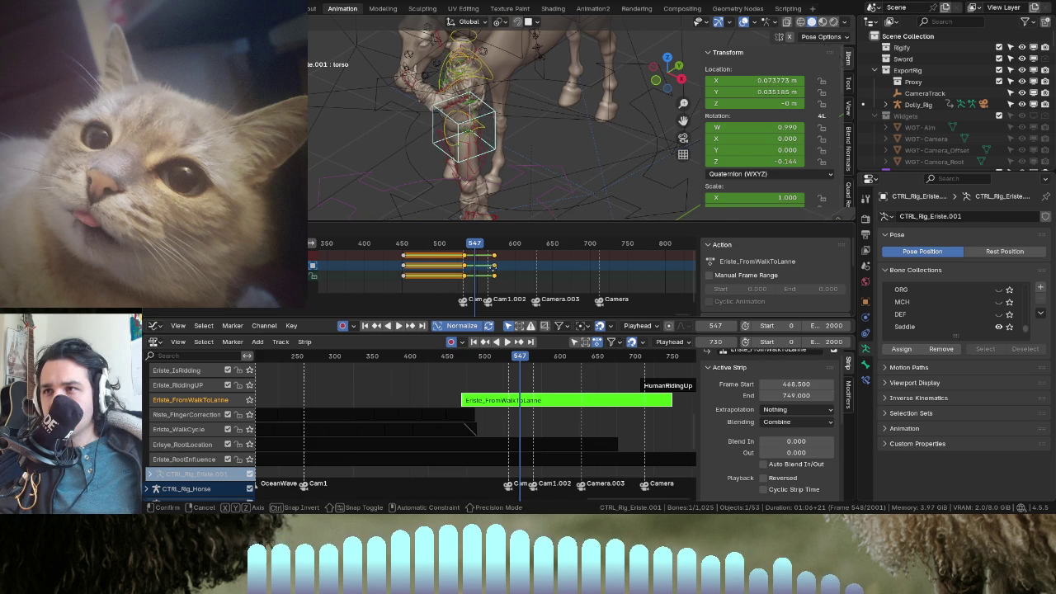
left_click(465, 269)
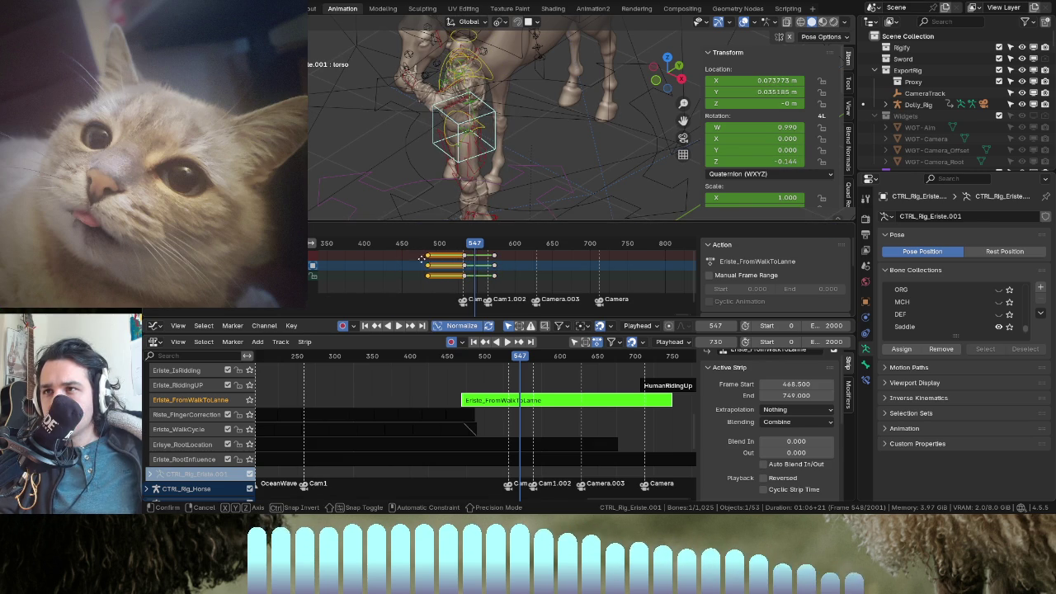
left_click(410, 262)
key("space")
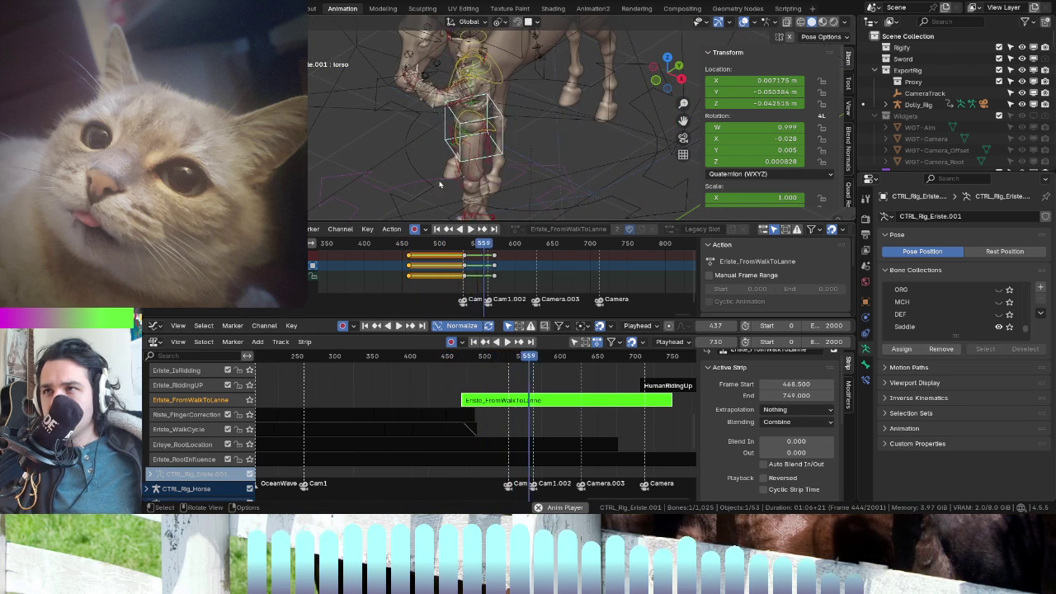
key("space")
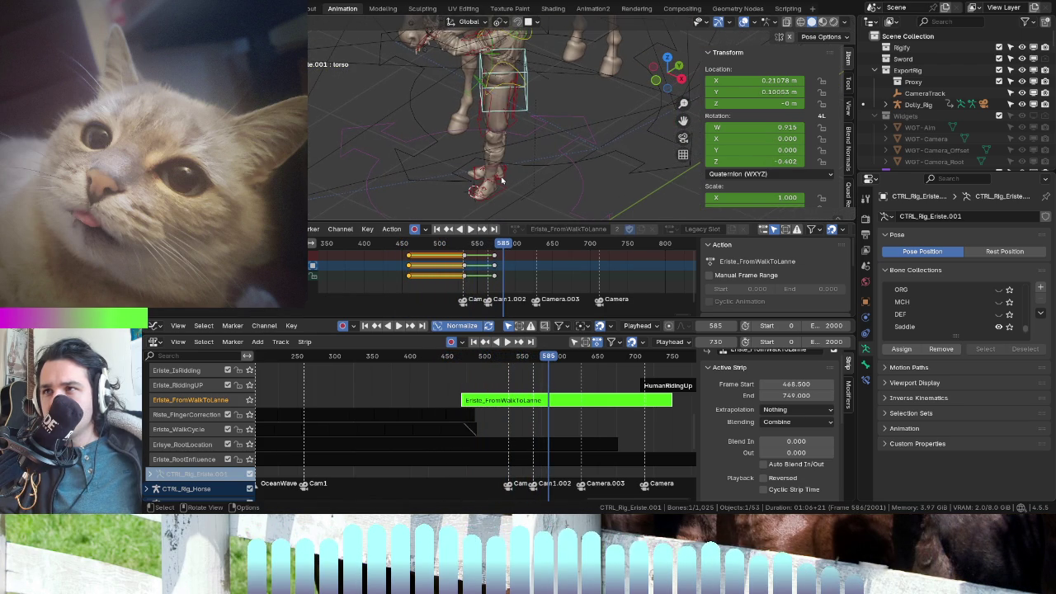
- Select foot_ik.R and replay the motion from frame 536 back to around frame 471
left_click(506, 177)
mouse_move(491, 258)
left_mouse_down()
mouse_move(456, 246)
mouse_move(419, 184)
left_mouse_up()
key("space")
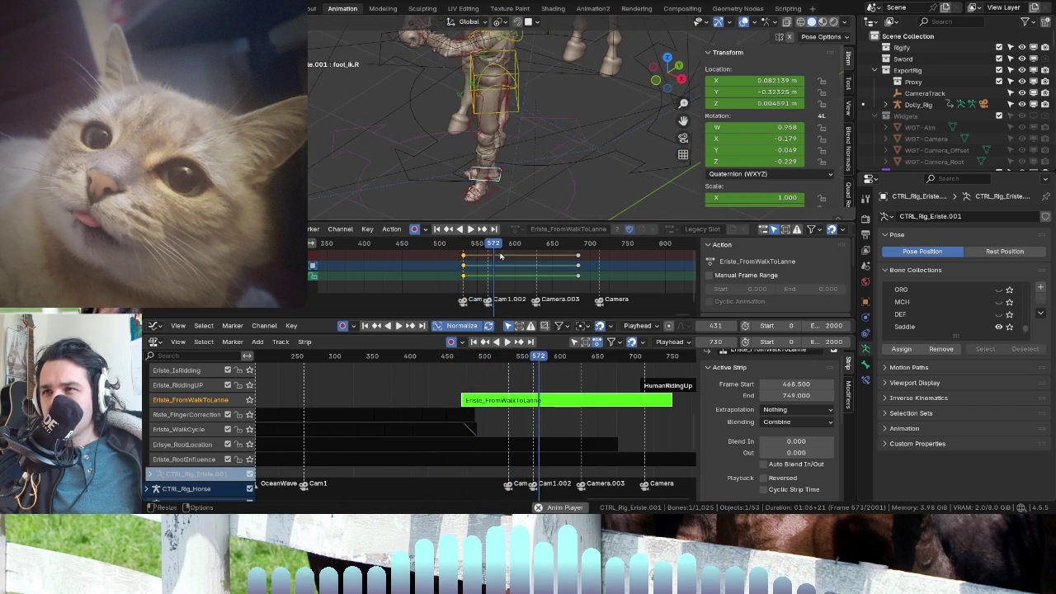
left_click_drag(498, 346, 467, 360)
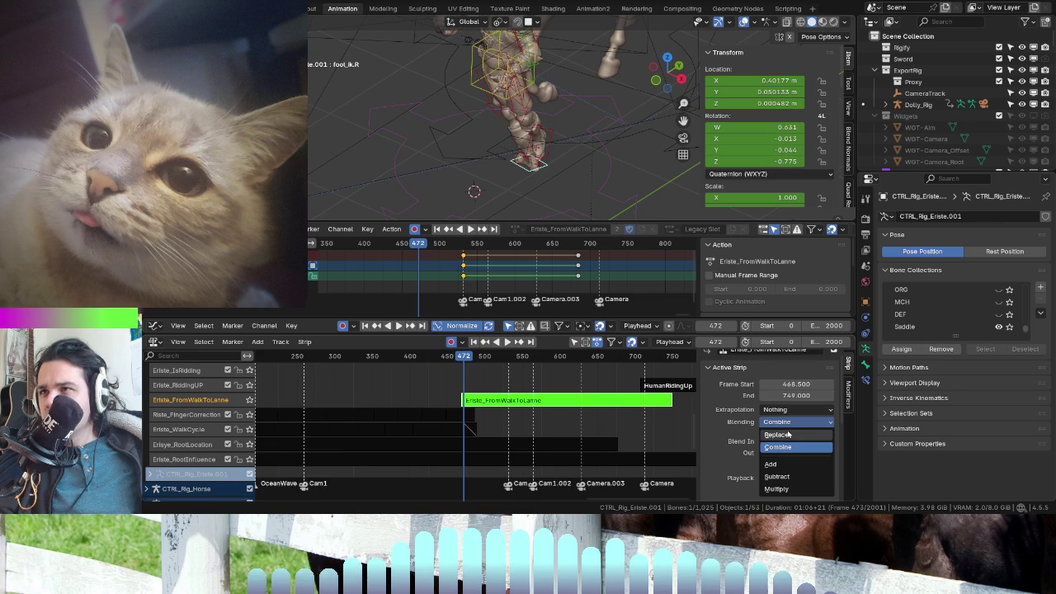
- Set the strip's blending to Replace, then select foot_ik.R at frame 525
left_click(787, 434)
mouse_move(462, 361)
left_mouse_down()
mouse_move(478, 377)
mouse_move(617, 401)
mouse_move(432, 385)
mouse_move(477, 399)
left_mouse_up()
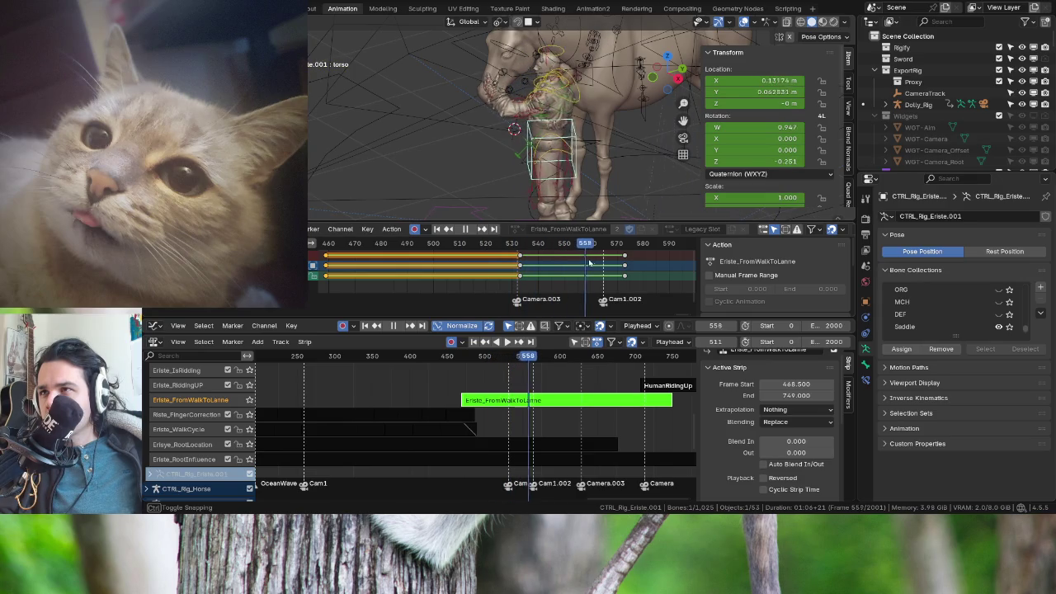
left_click_drag(611, 264, 529, 268)
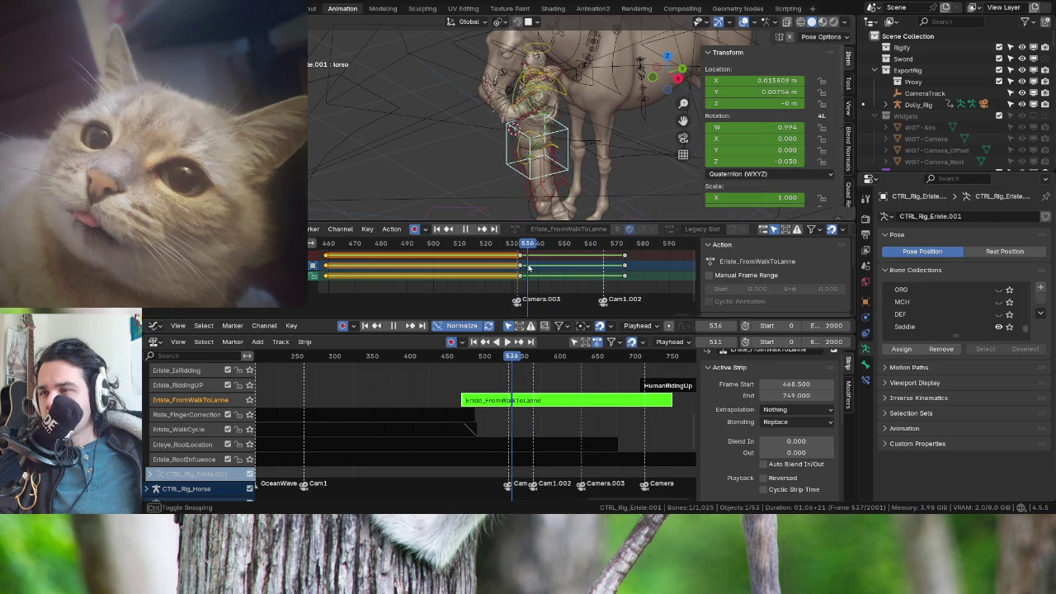
middle_click_drag(532, 194, 545, 165)
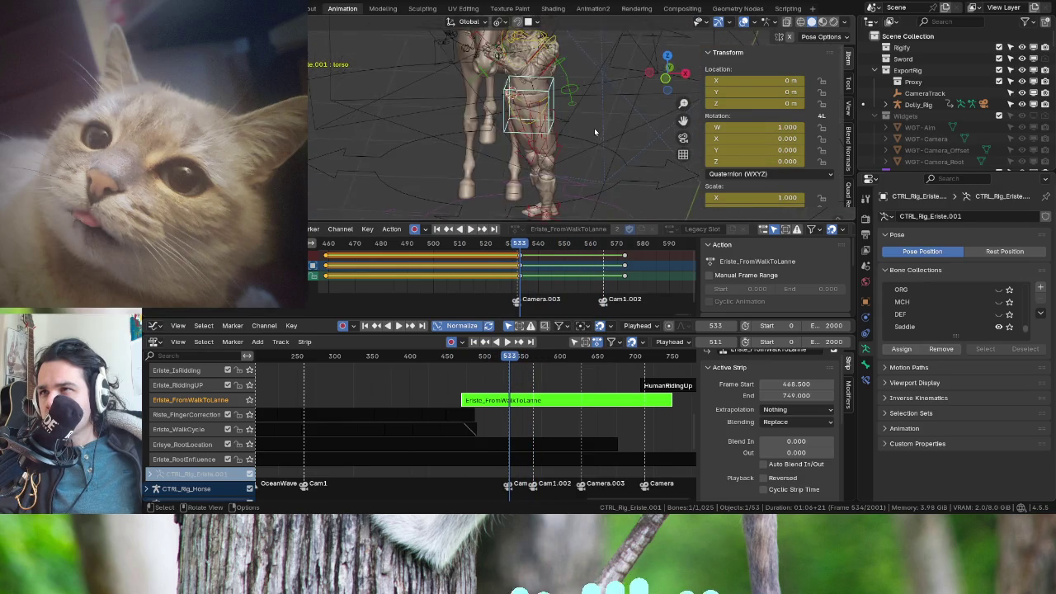
left_click(544, 165)
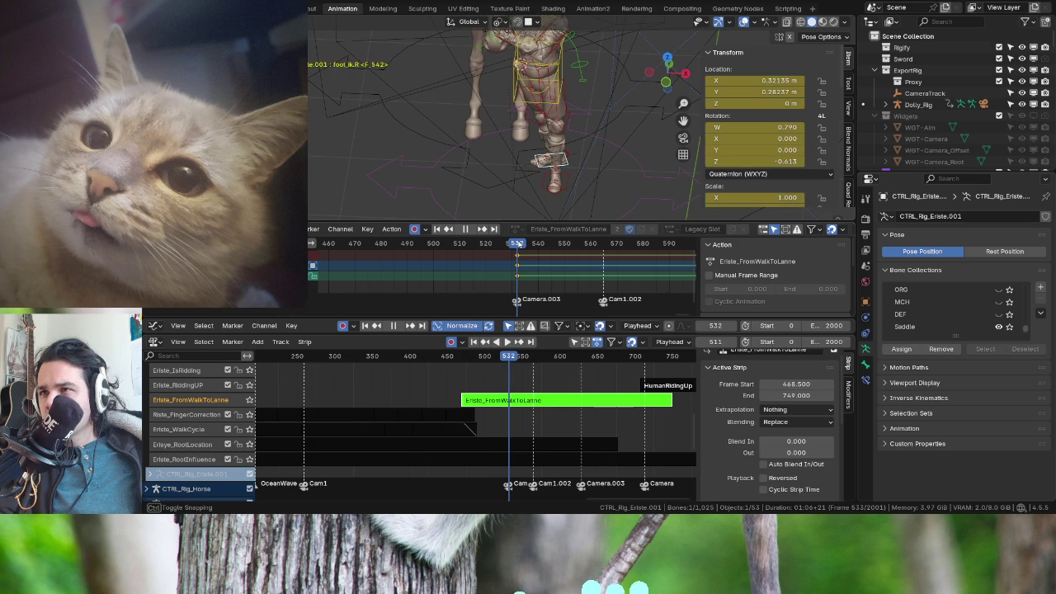
left_click_drag(518, 243, 498, 244)
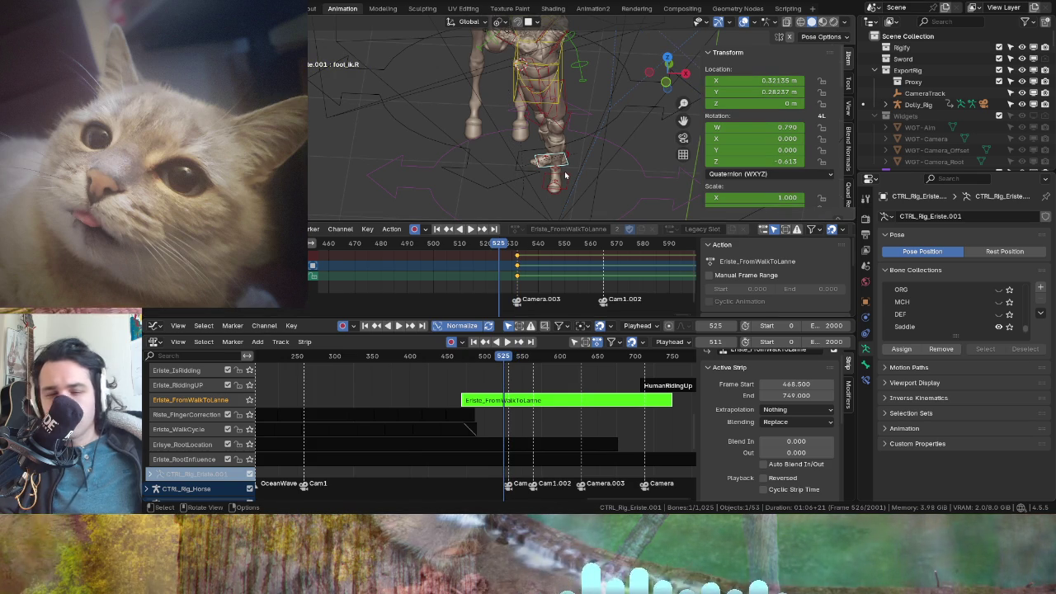
- Clear the right foot's location to the origin and rotate it into a new pose
key("alt+g")
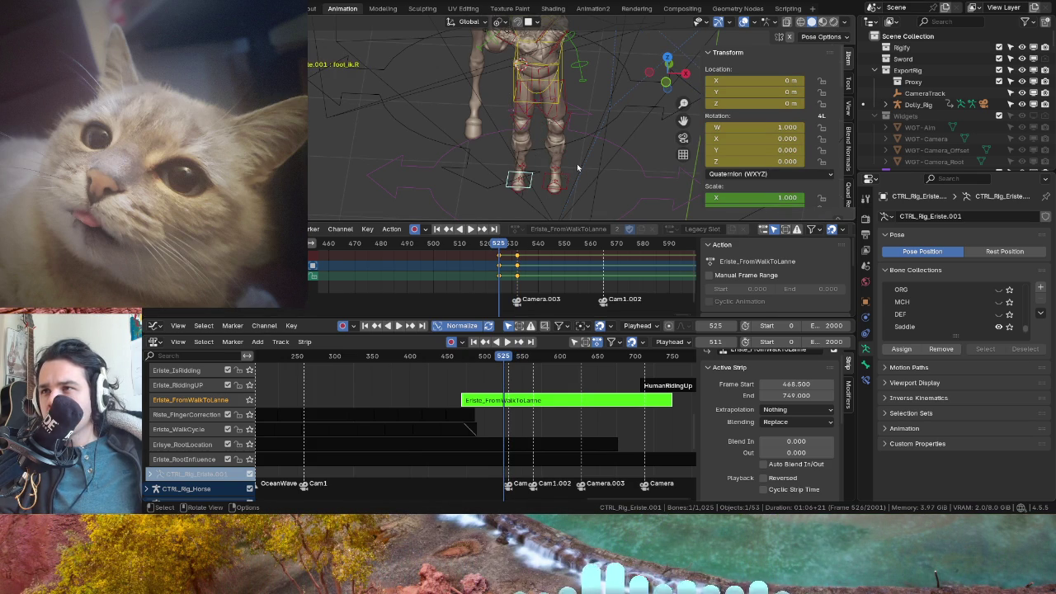
middle_click_drag(577, 168, 578, 144)
key("r")
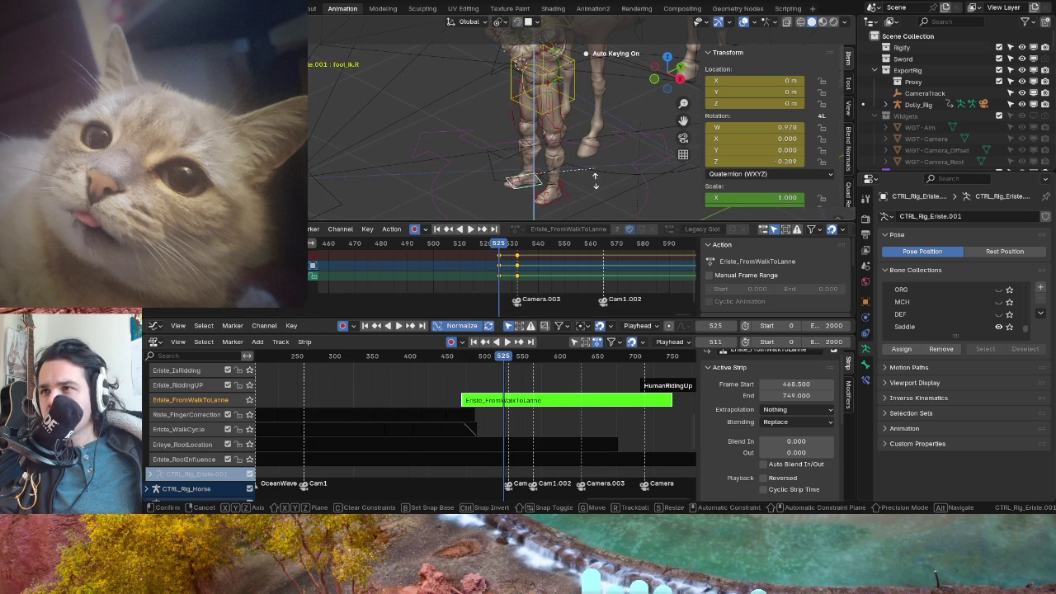
left_click(594, 180)
- Play back the result to frame 557 and select the right foot keys near frame 532
mouse_move(478, 355)
left_mouse_down()
mouse_move(430, 353)
mouse_move(482, 363)
left_mouse_up()
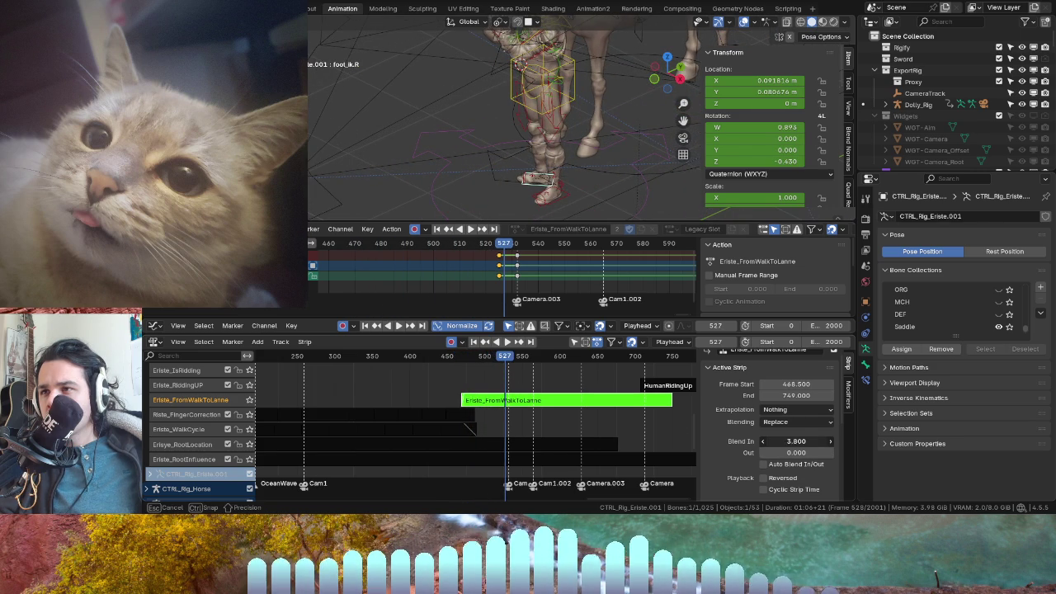
key("space")
mouse_move(421, 356)
left_mouse_down()
mouse_move(514, 382)
mouse_move(471, 380)
left_mouse_up()
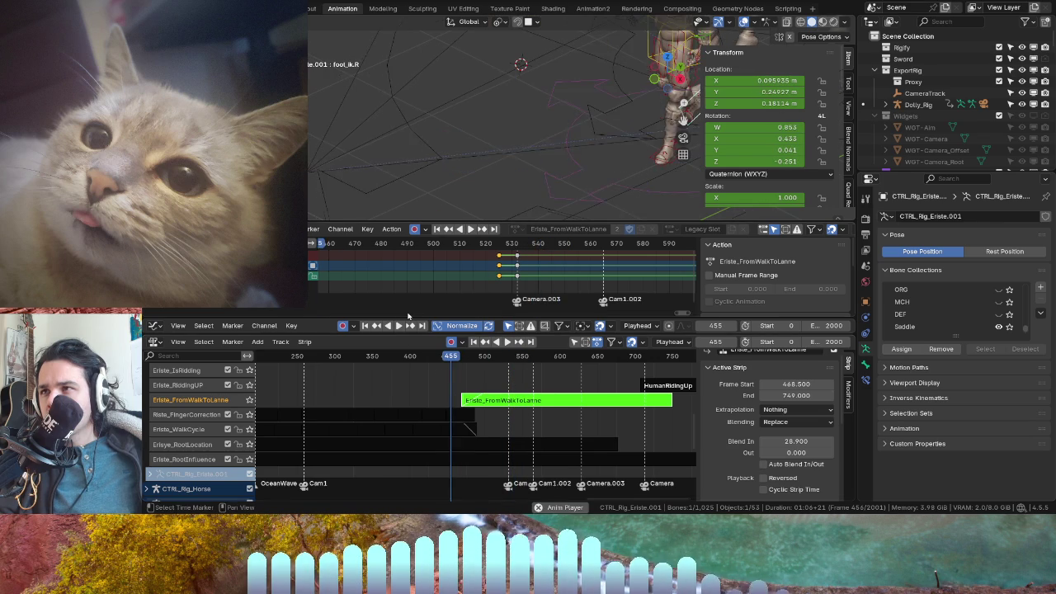
key("space")
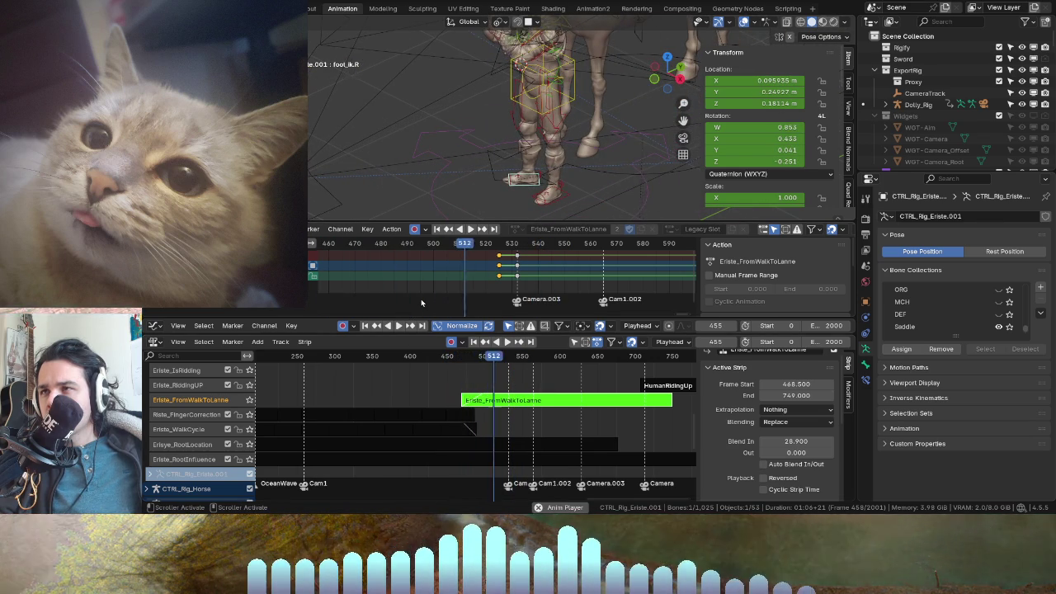
key("space")
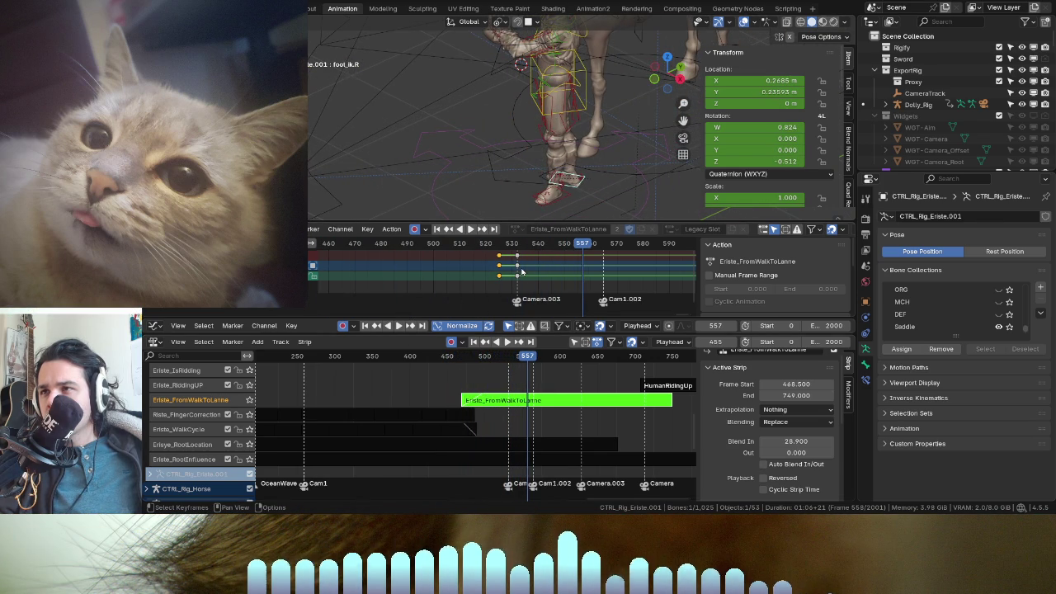
left_click_drag(517, 270, 540, 269)
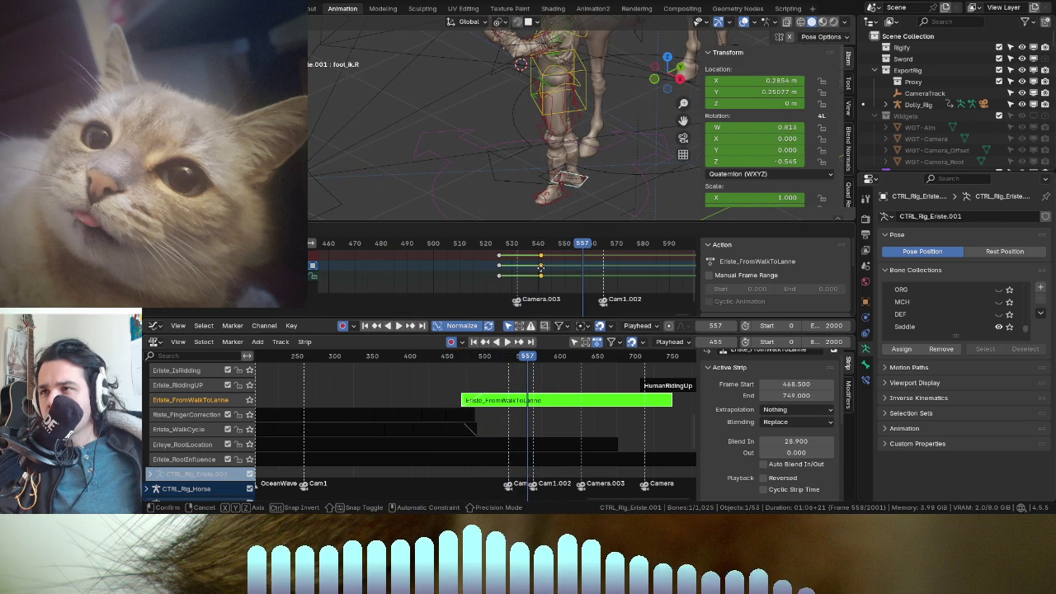
- Move the selected foot_ik.R keys from about frame 532 to about frame 541
middle_click_drag(570, 124, 588, 107)
left_click(574, 130)
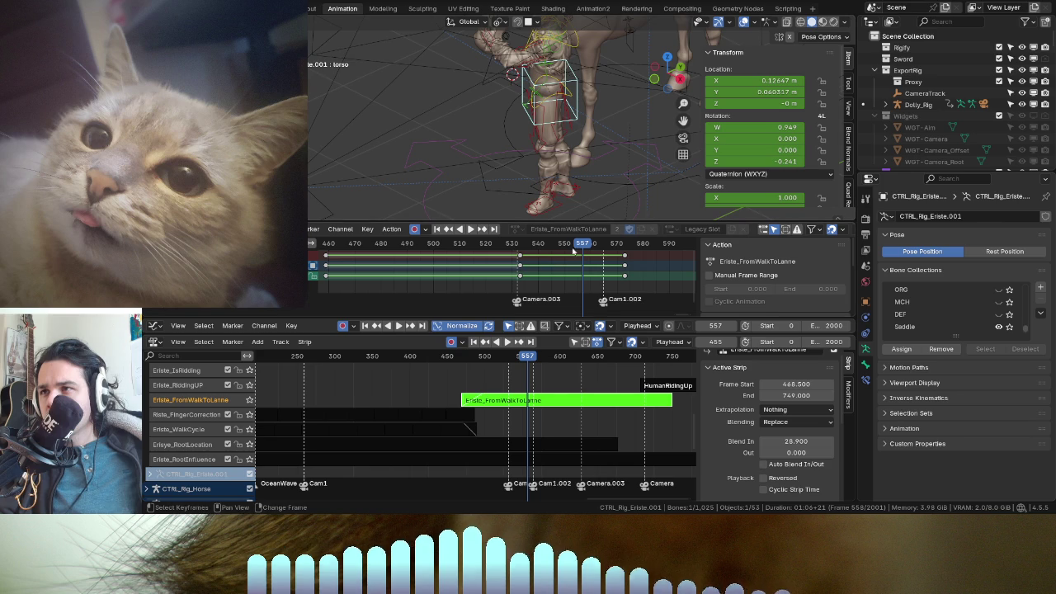
mouse_move(583, 245)
left_mouse_down()
mouse_move(623, 249)
mouse_move(521, 248)
mouse_move(616, 265)
left_mouse_up()
left_click(499, 206)
left_click(501, 208)
left_click(623, 265)
- Play back the dismount from around frame 513 to check the new foot timing
key("space")
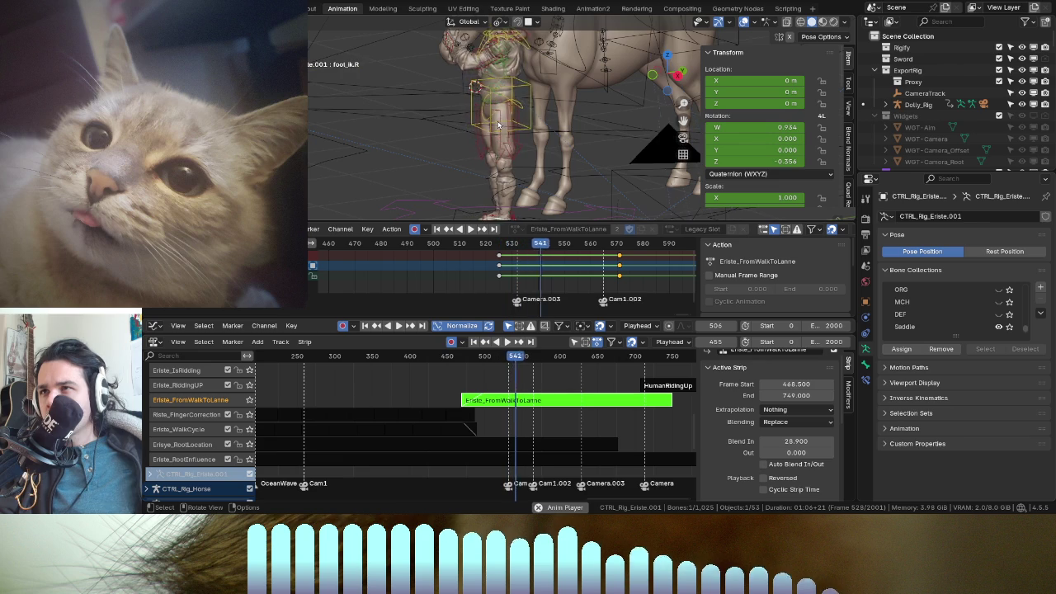
key("space")
key("space")
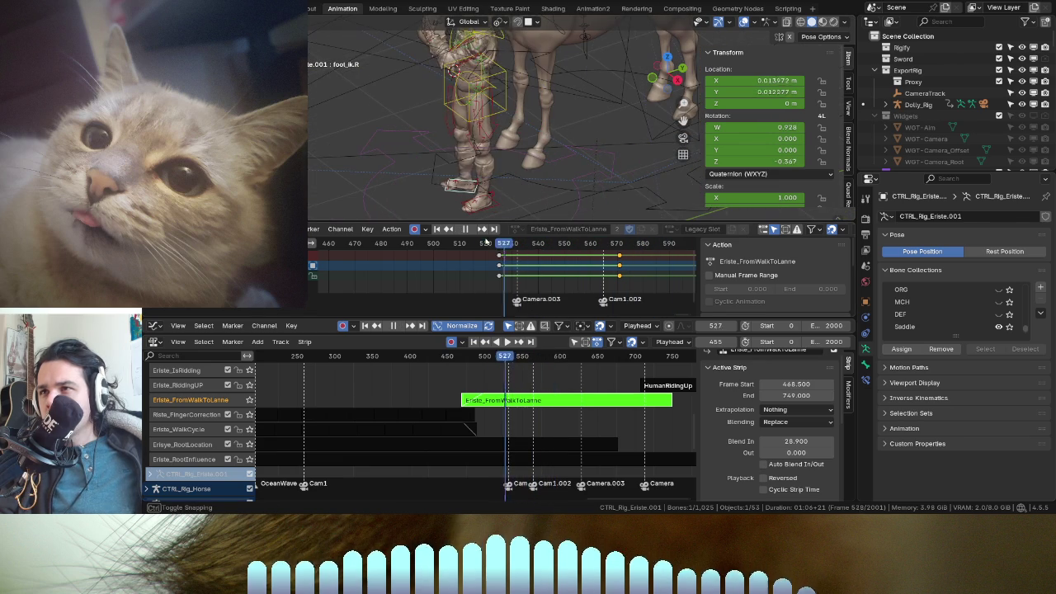
key("Escape")
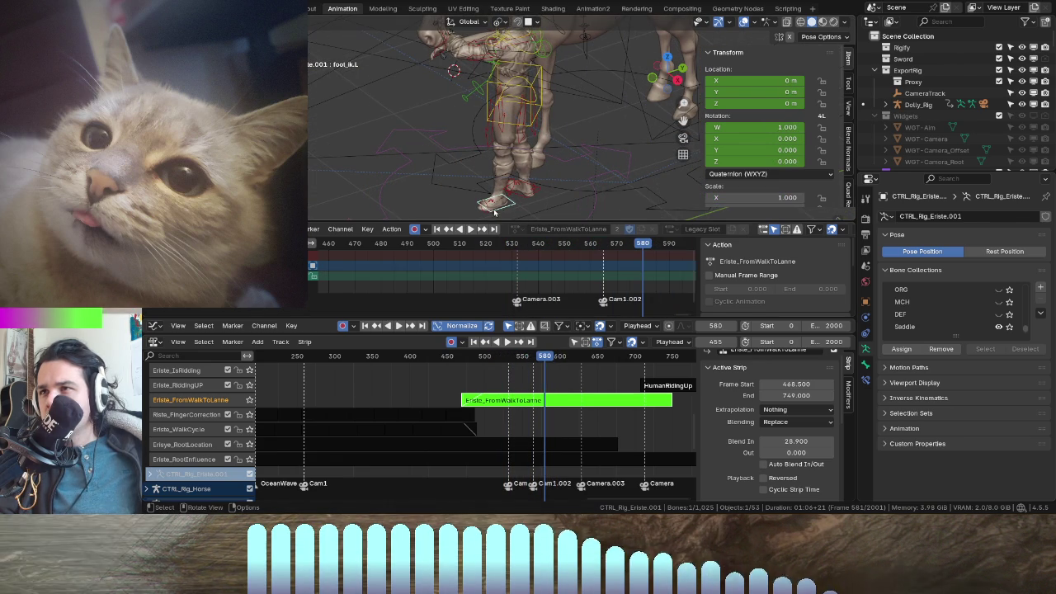
scroll(604, 261, "down", 3)
left_click_drag(558, 247, 464, 250)
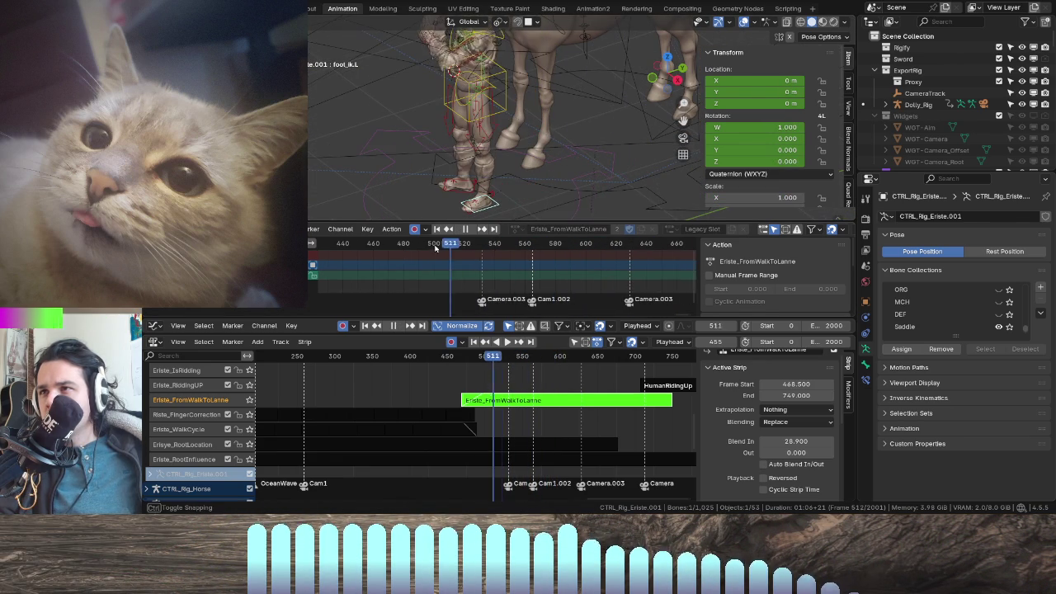
key("space")
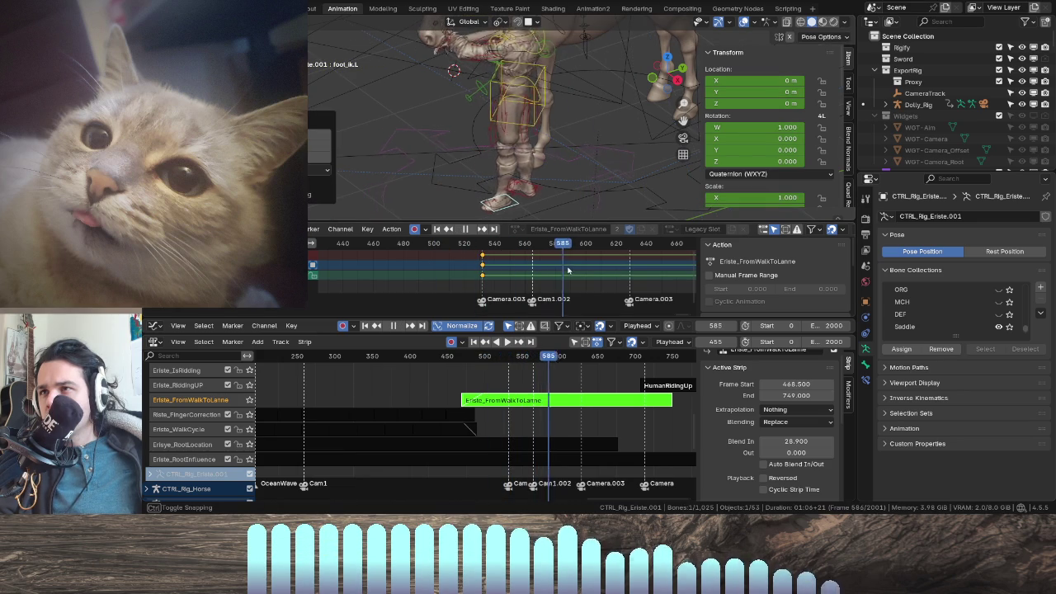
key("space")
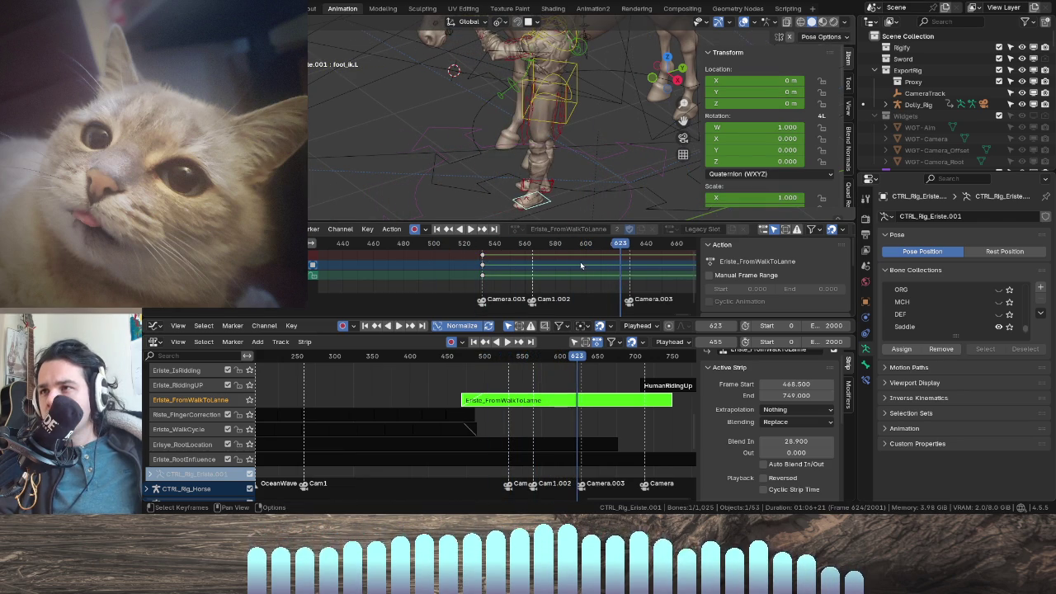
- Duplicate the foot_ik.L keys later on the timeline, then play forward and in reverse
key("shift+d")
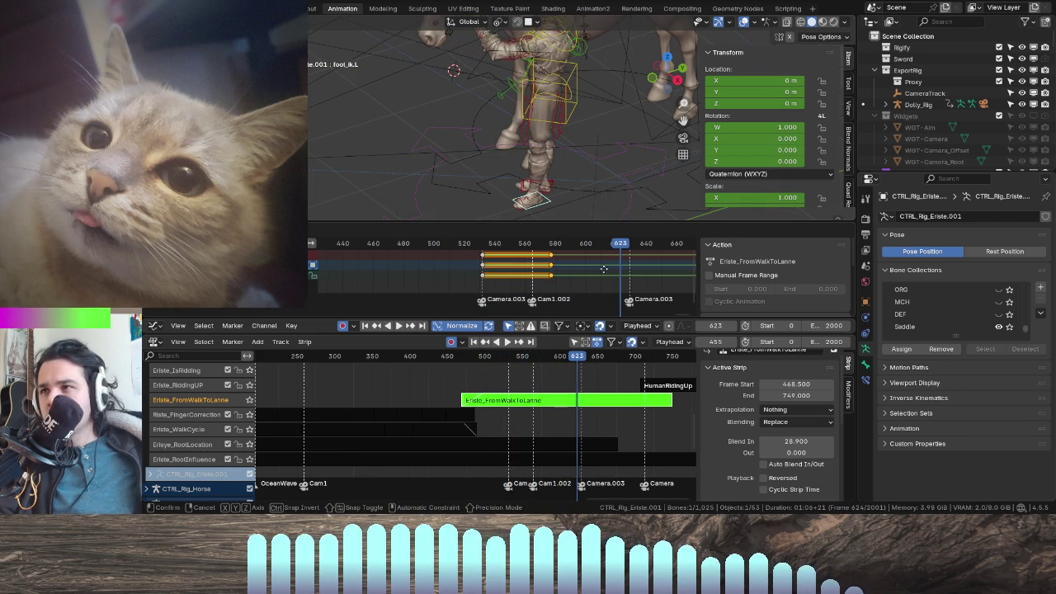
left_click(647, 272)
key("space")
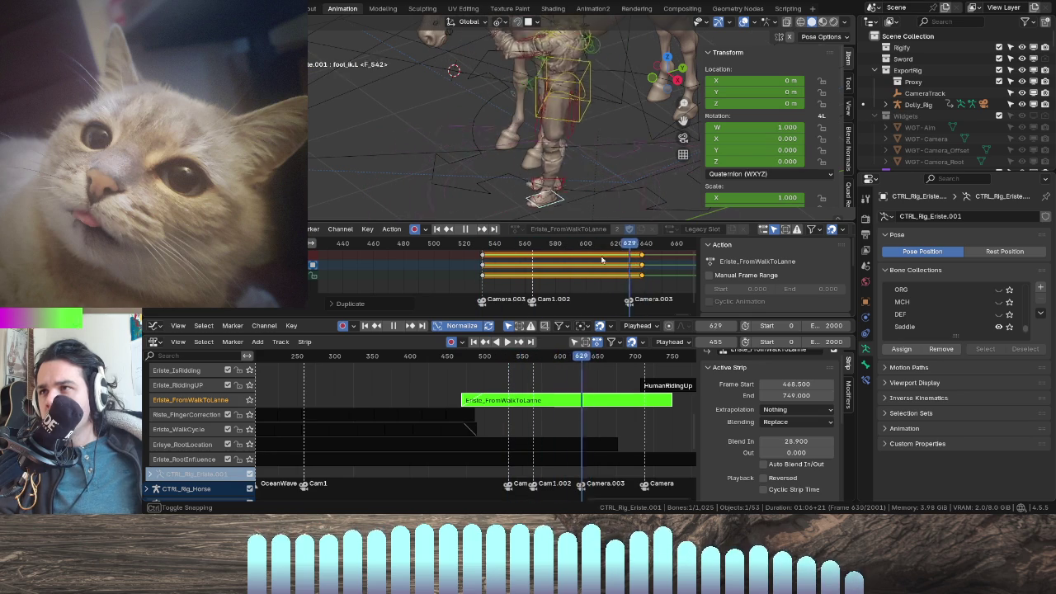
key("shift+ctrl+space")
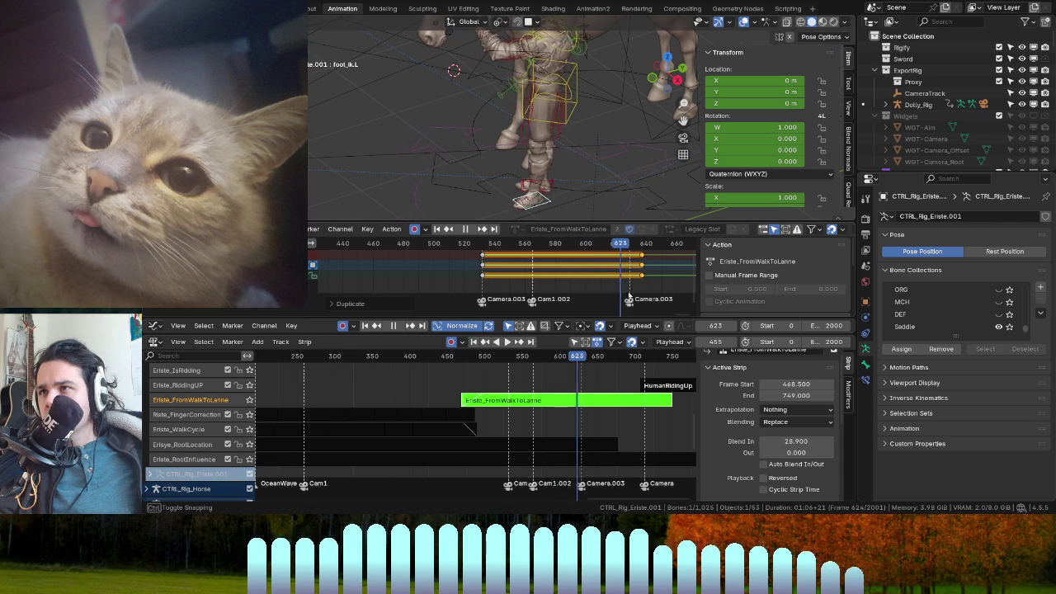
- Scrub between frames 513 and 641 to review the held left-foot pose
left_click_drag(652, 297, 643, 296)
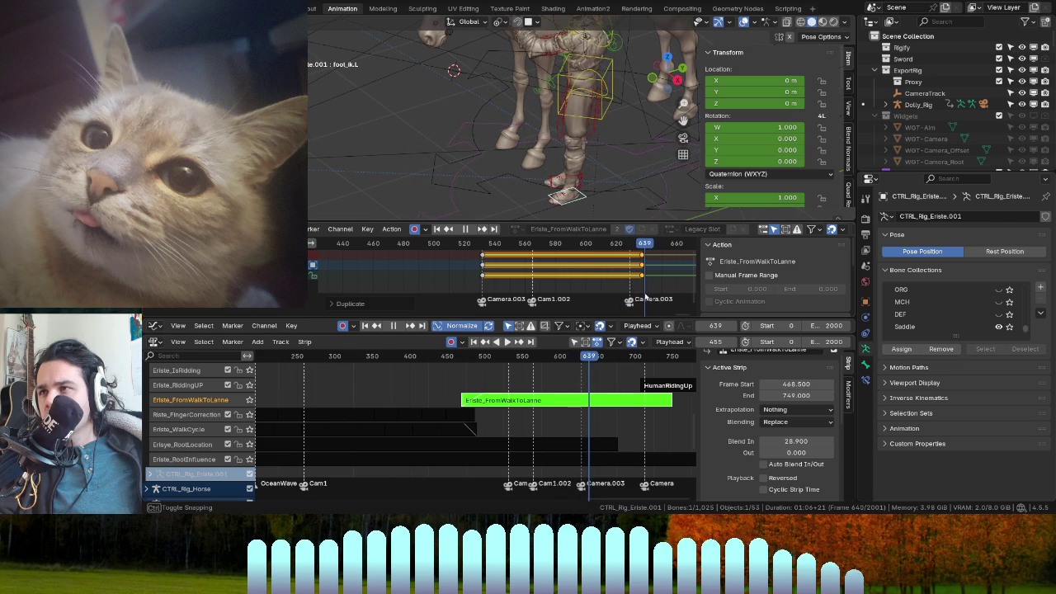
scroll(644, 295, "up", 20, "alt")
scroll(654, 293, "up", 20, "alt")
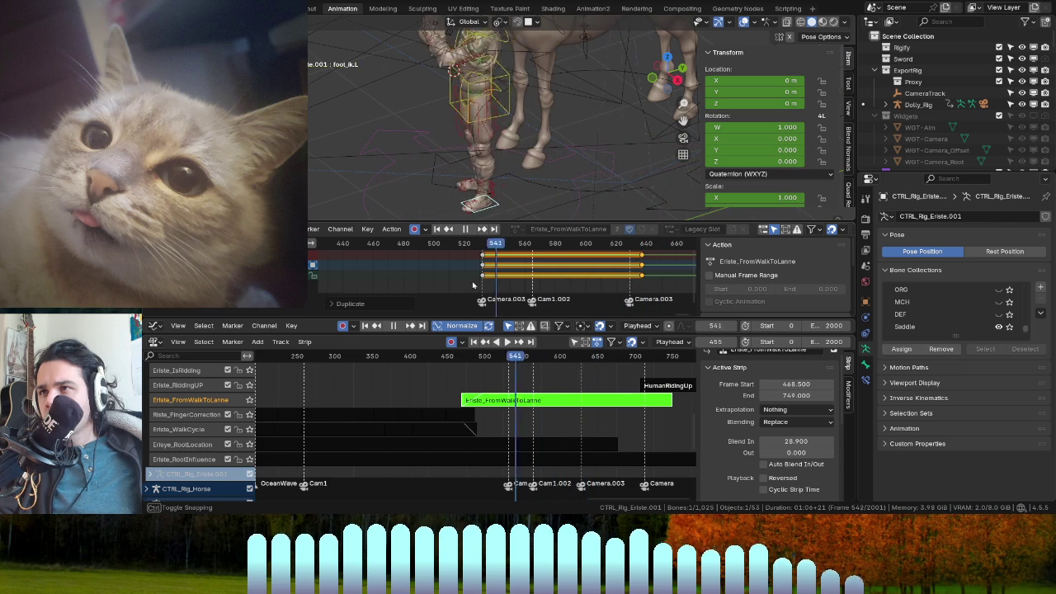
scroll(664, 290, "up", 20, "alt")
scroll(674, 288, "up", 20, "alt")
left_click_drag(387, 297, 460, 298)
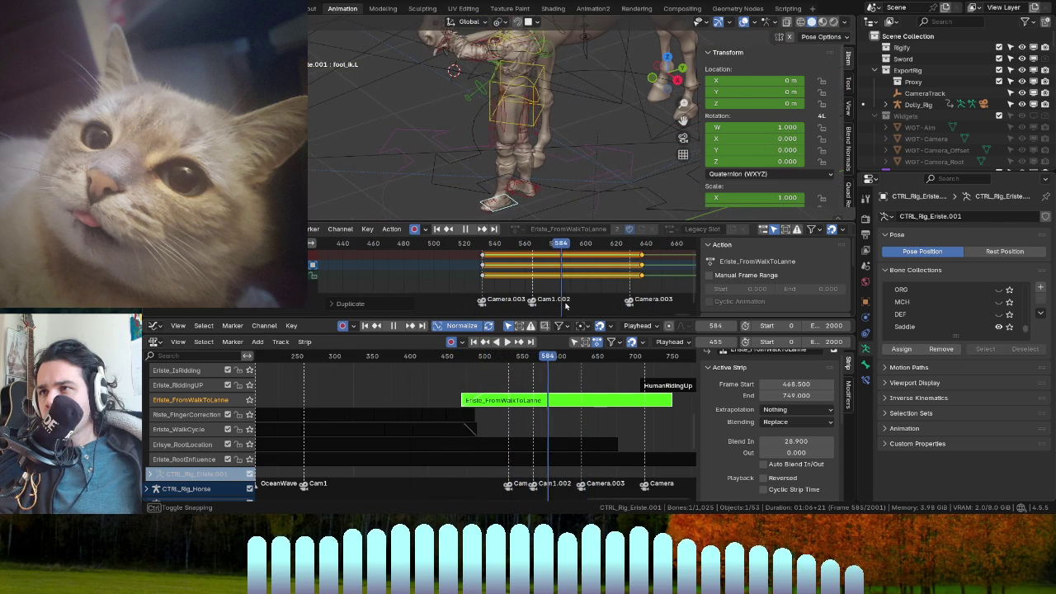
left_click_drag(567, 306, 475, 304)
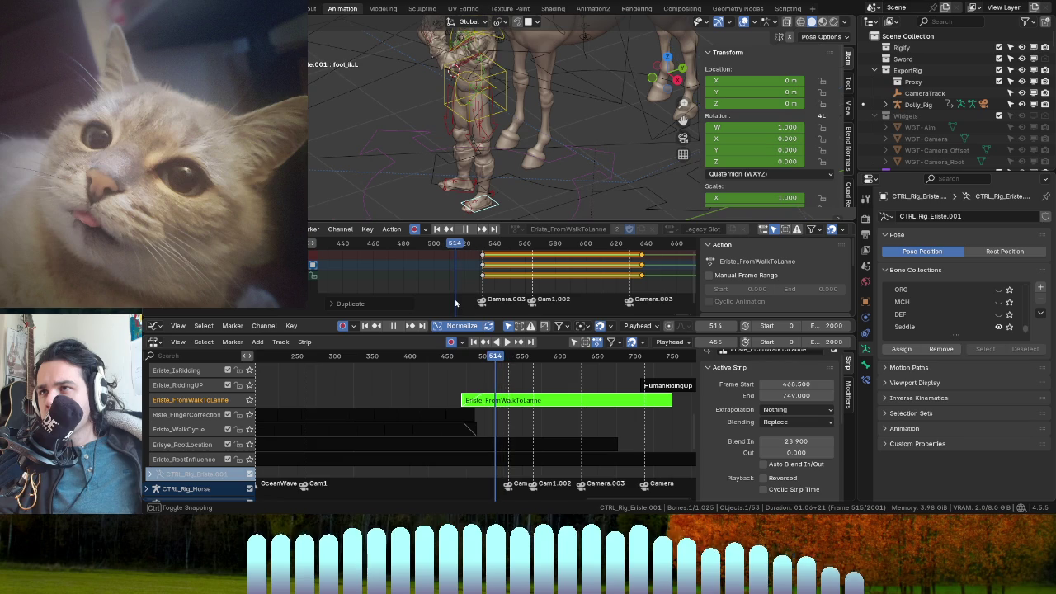
scroll(558, 152, "down", 5)
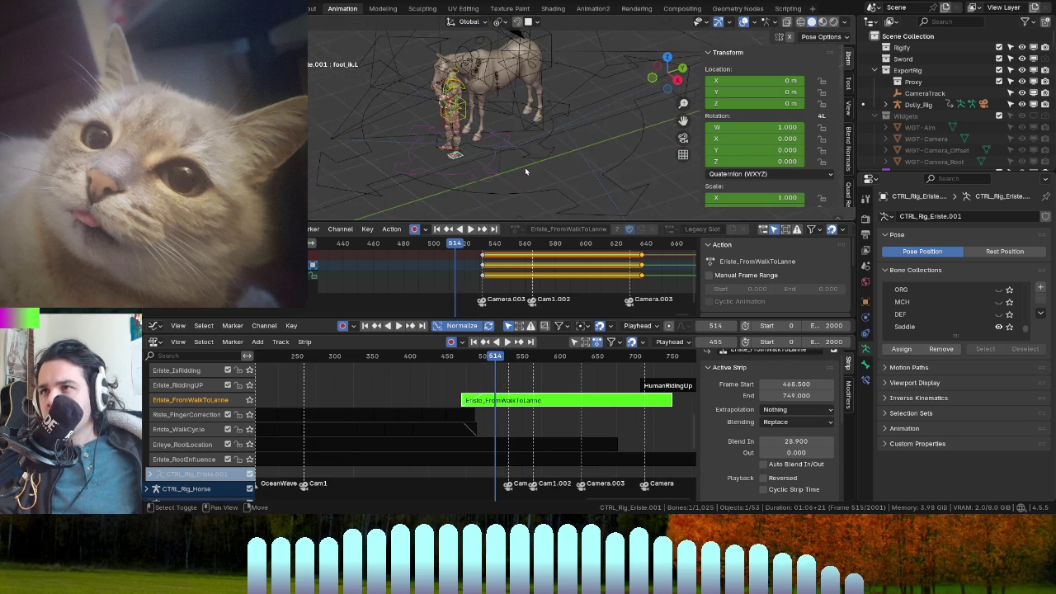
- Review the retimed walk-to-horse animation from frame 253 with the 3D view maximized
middle_click_drag(558, 152, 558, 190)
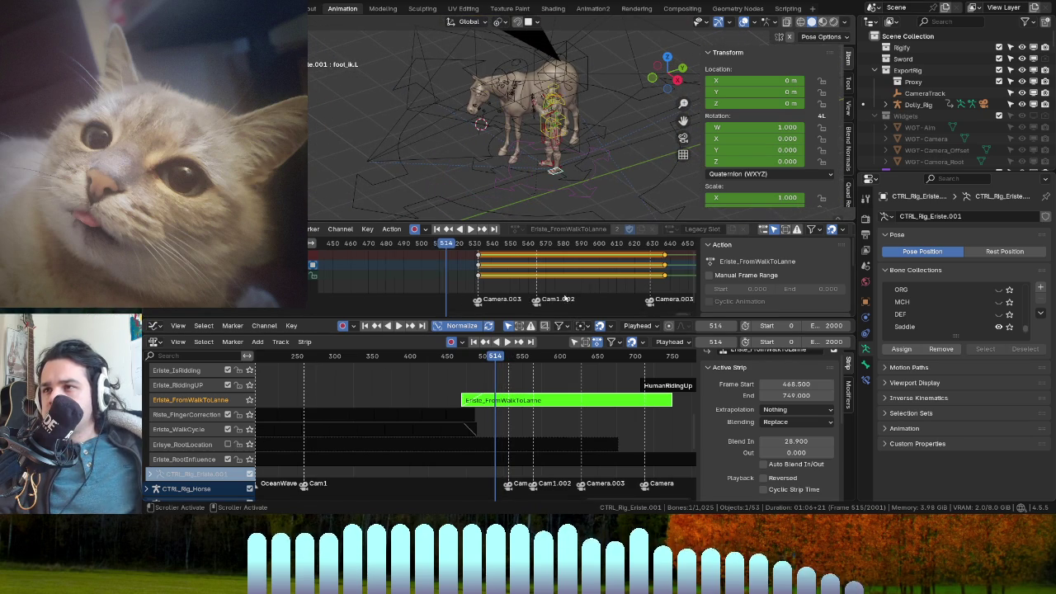
left_click_drag(407, 243, 421, 252)
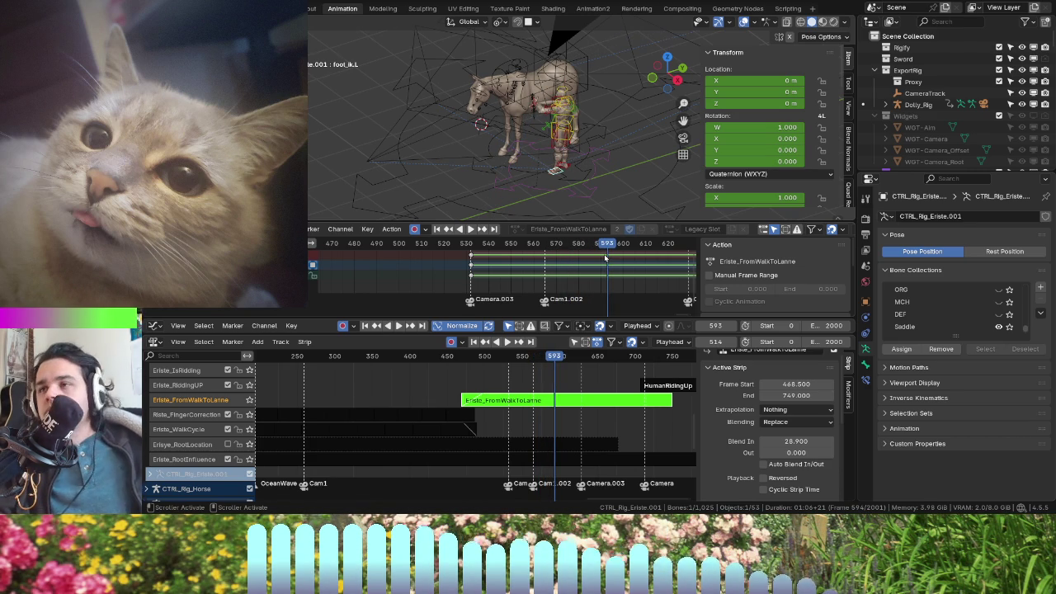
scroll(569, 275, "down", 3)
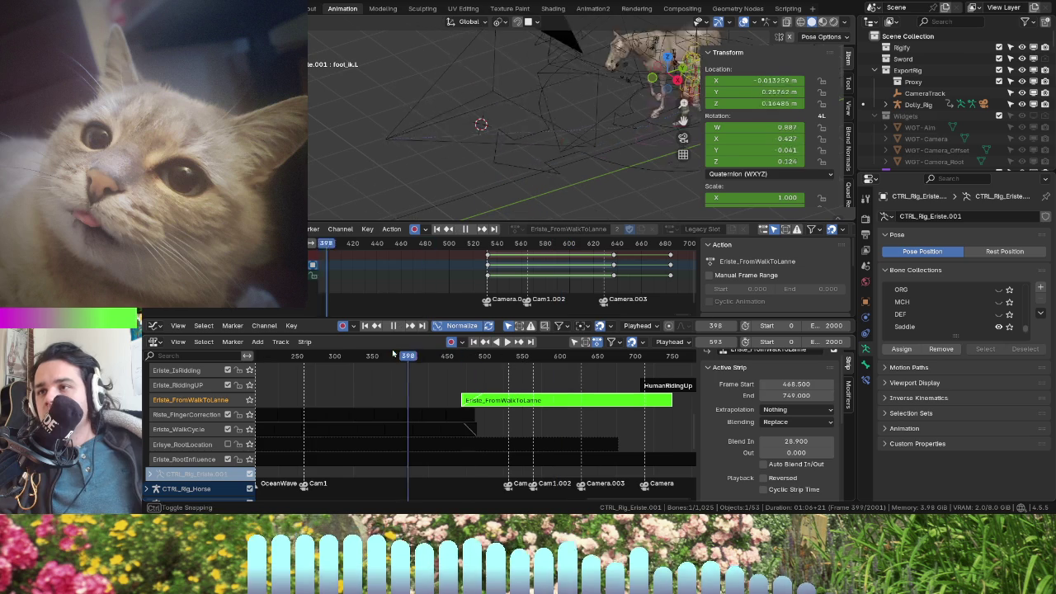
left_click_drag(522, 360, 298, 356)
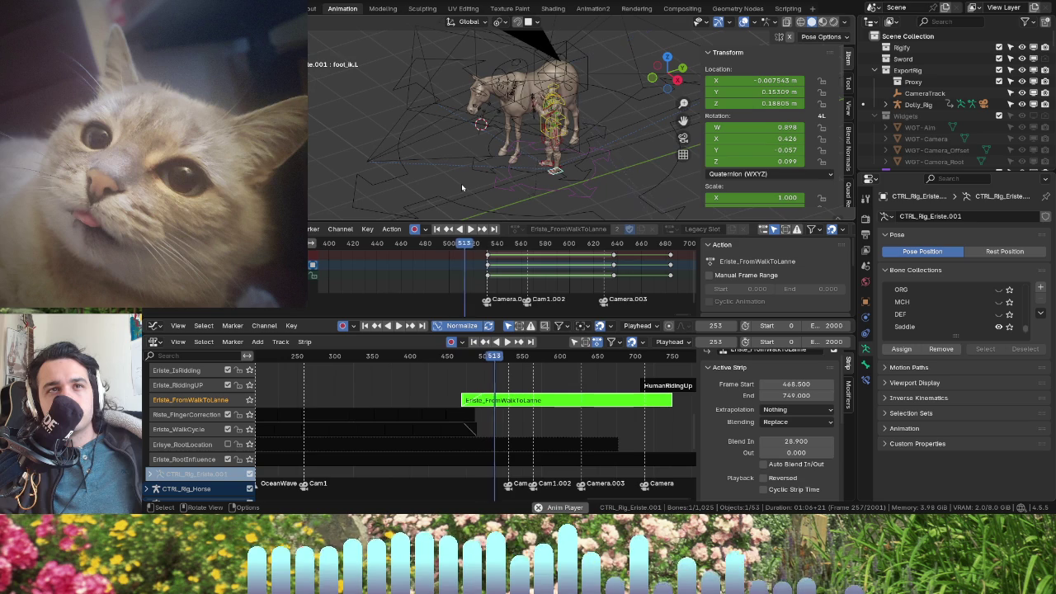
key("space")
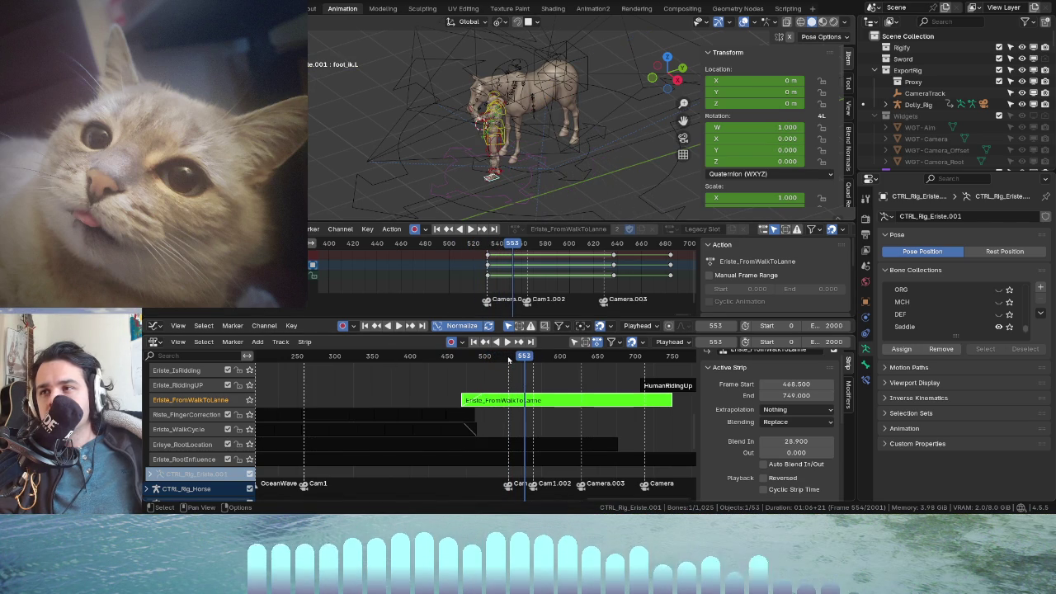
key("ctrl+space")
key("space")
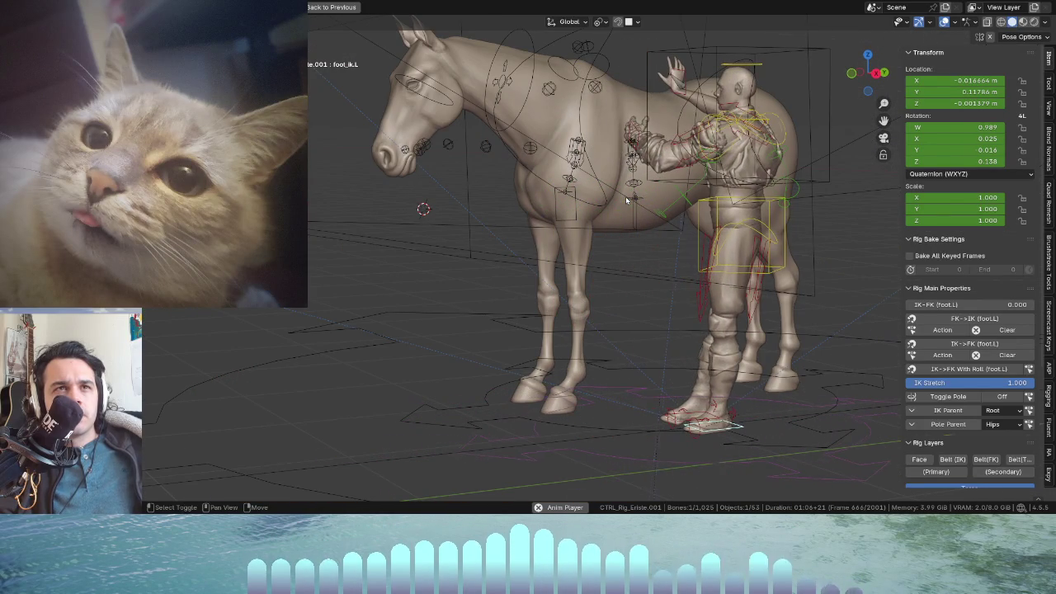
key("ctrl+alt+space")
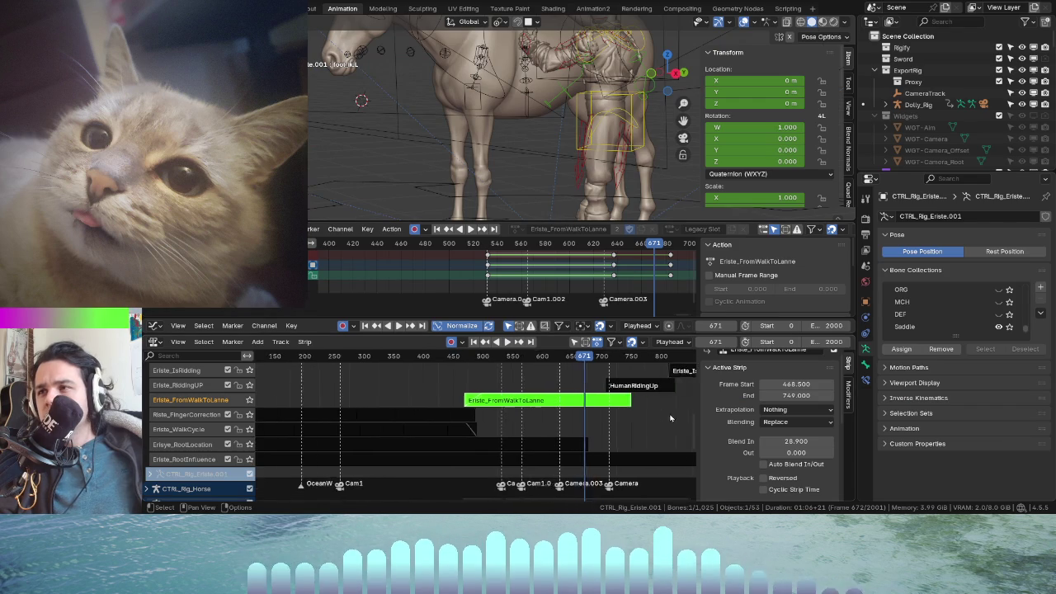
- Exit tweak mode on the Eriste_FromWalkToLanne strip and select the Erisye_RootLocation strip
scroll(511, 388, "down", 3)
scroll(450, 405, "down", 3, "shift")
scroll(450, 405, "up", 4)
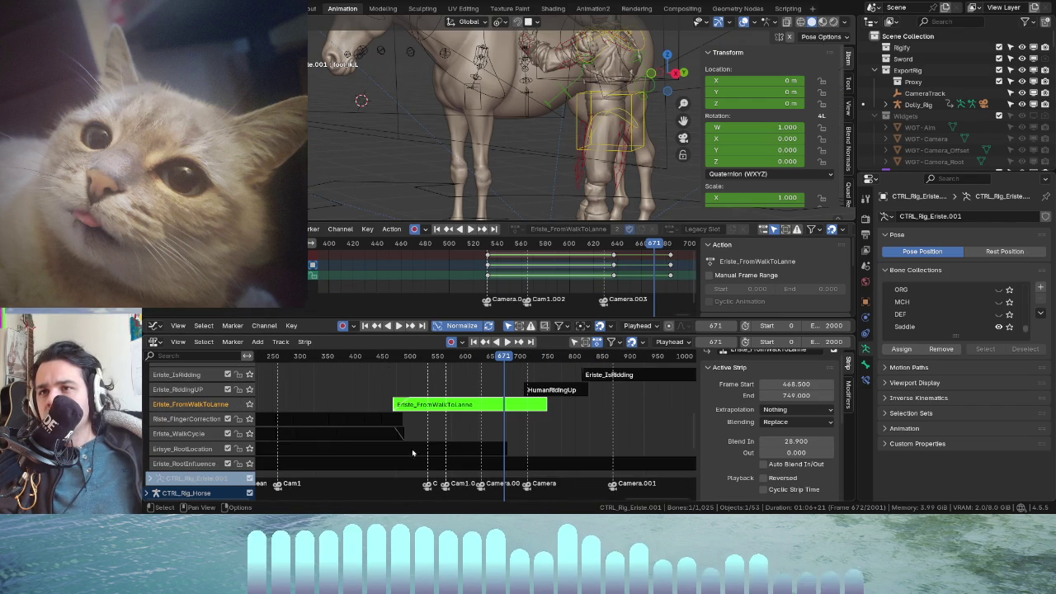
key("Tab")
left_click(422, 450)
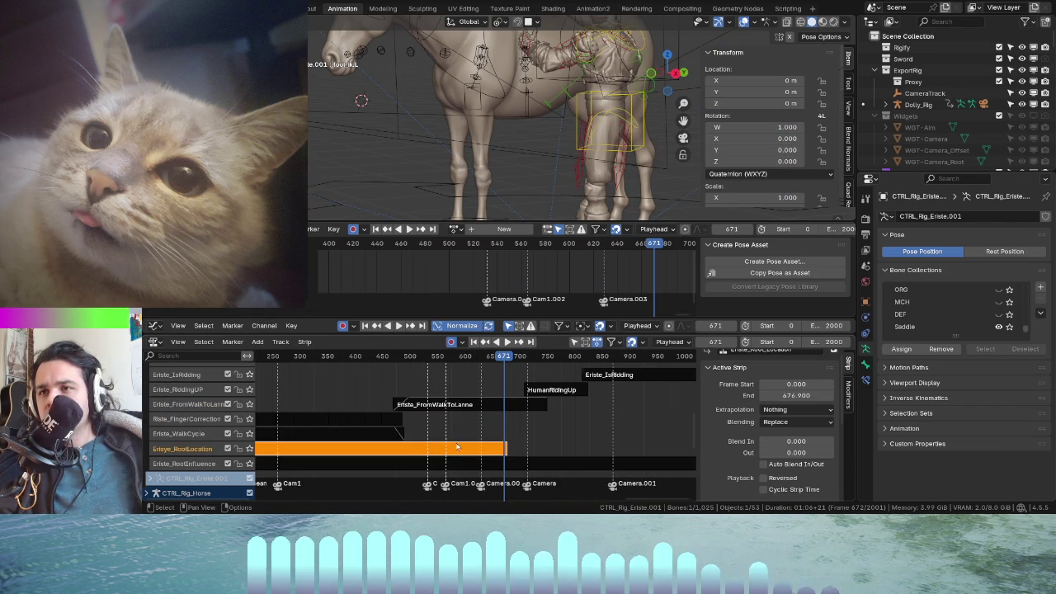
- Tweak the Erisye_RootLocation strip and select the root bone's keys before frame 559
key("Tab")
scroll(555, 132, "down", 3)
middle_click_drag(555, 132, 528, 157)
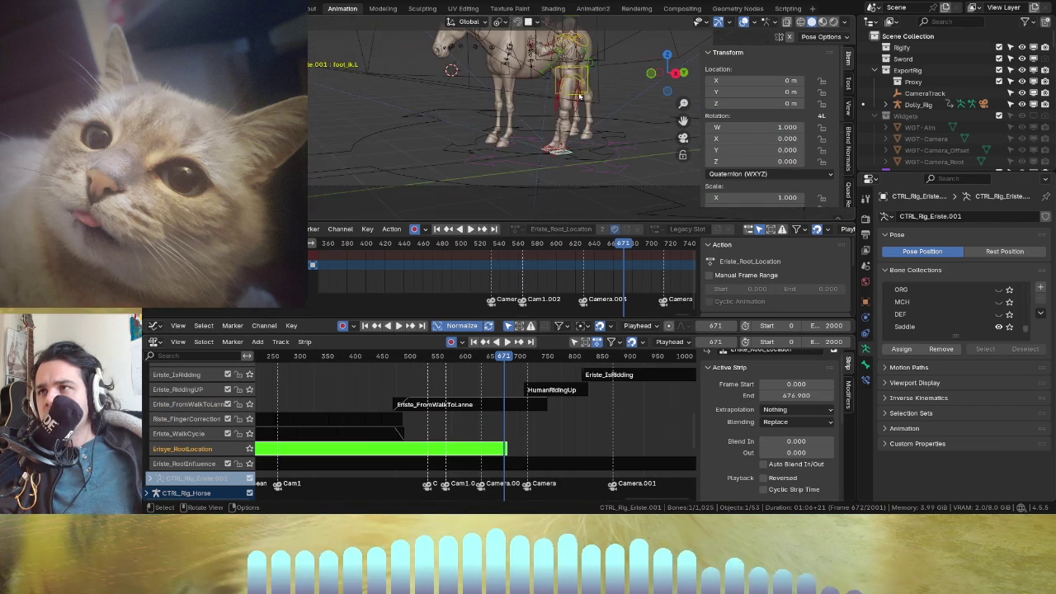
scroll(528, 156, "down", 2)
left_click(525, 198)
scroll(524, 263, "right", 2, "ctrl")
left_click_drag(538, 243, 471, 252)
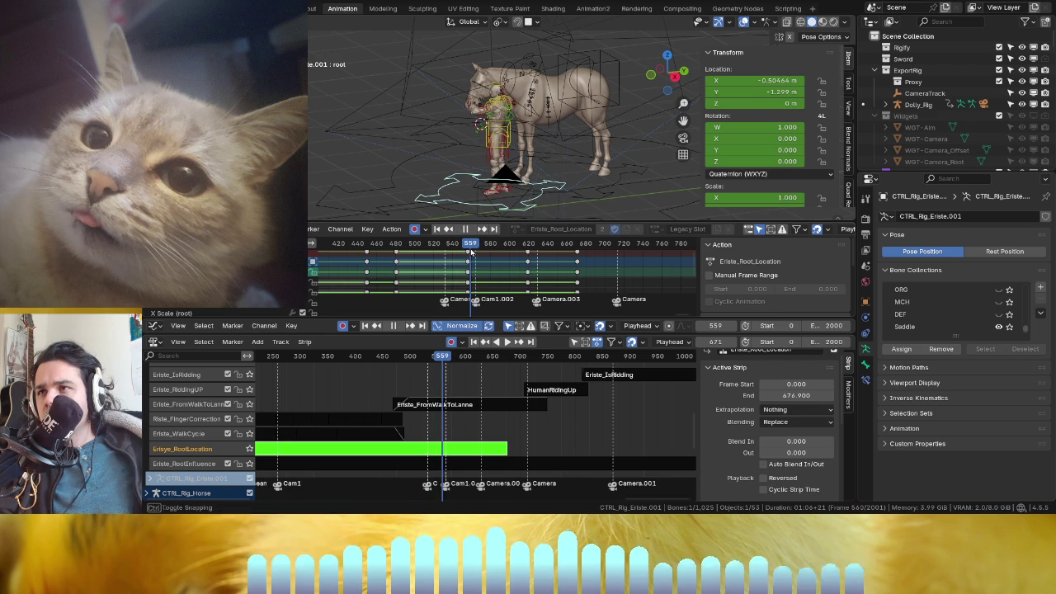
key("bracketleft")
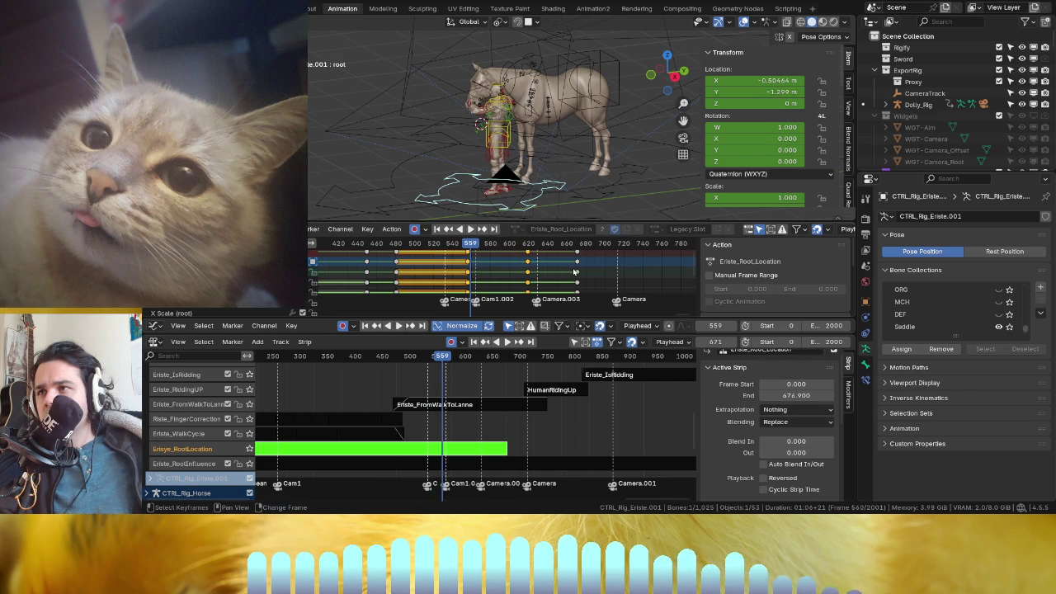
- Stretch the selected root keys so the strip ends at 867.5, then play back to check
key("g")
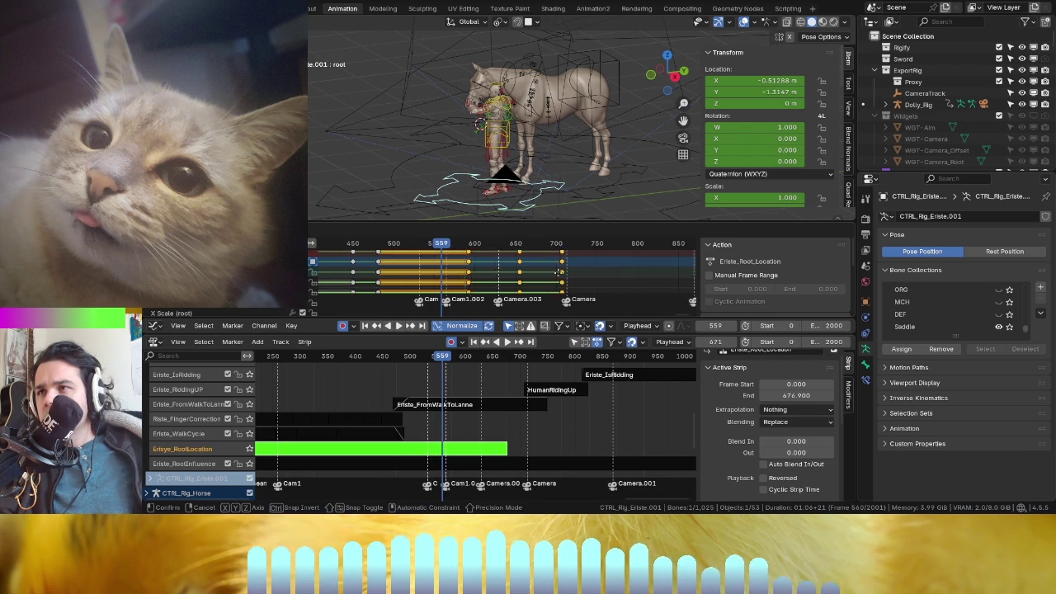
left_click(606, 267)
key("space")
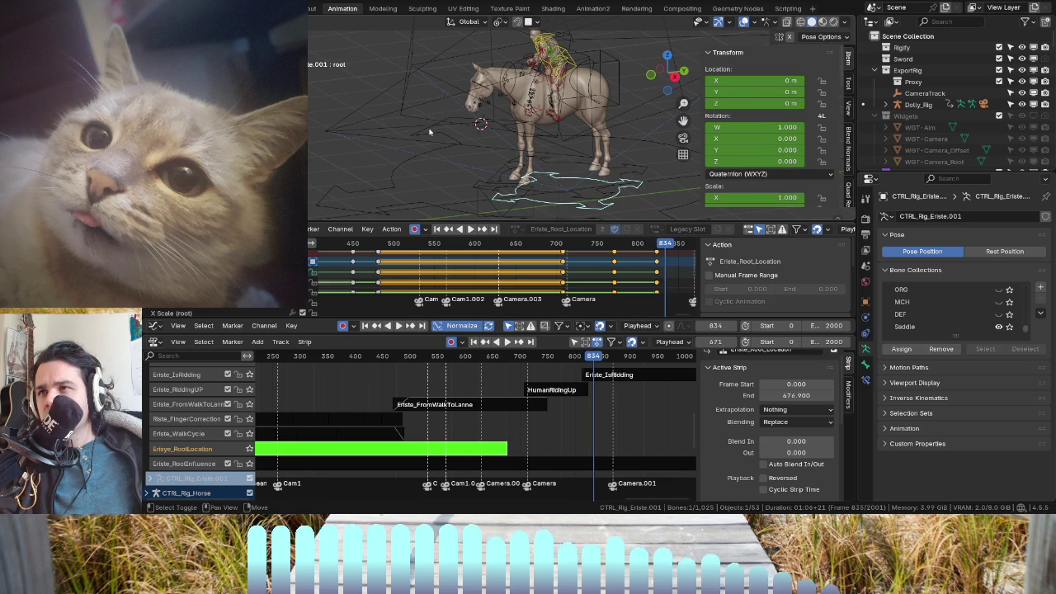
left_click_drag(668, 244, 469, 253)
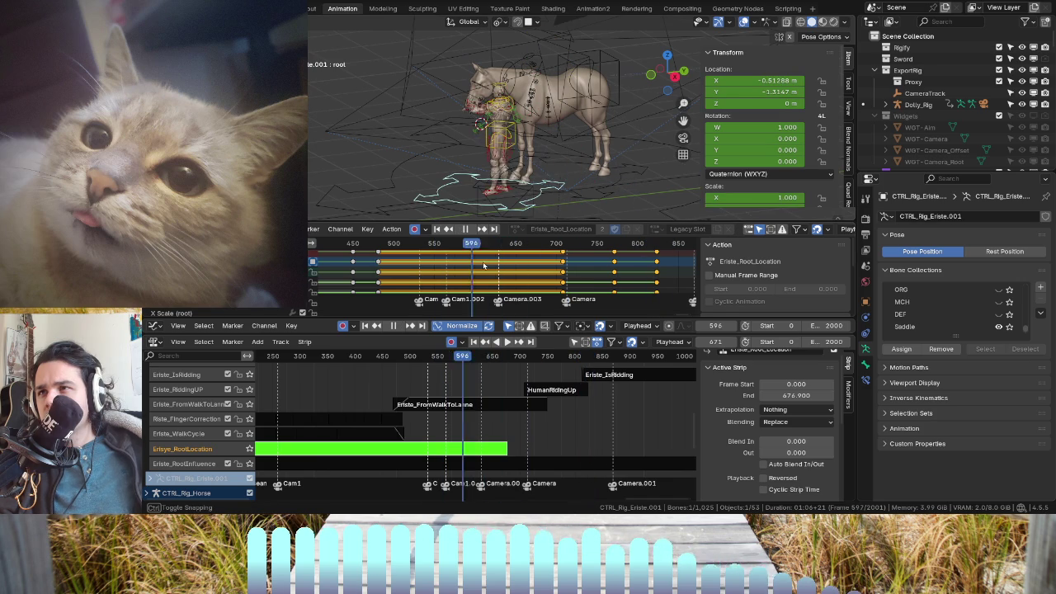
left_click_drag(526, 270, 499, 266)
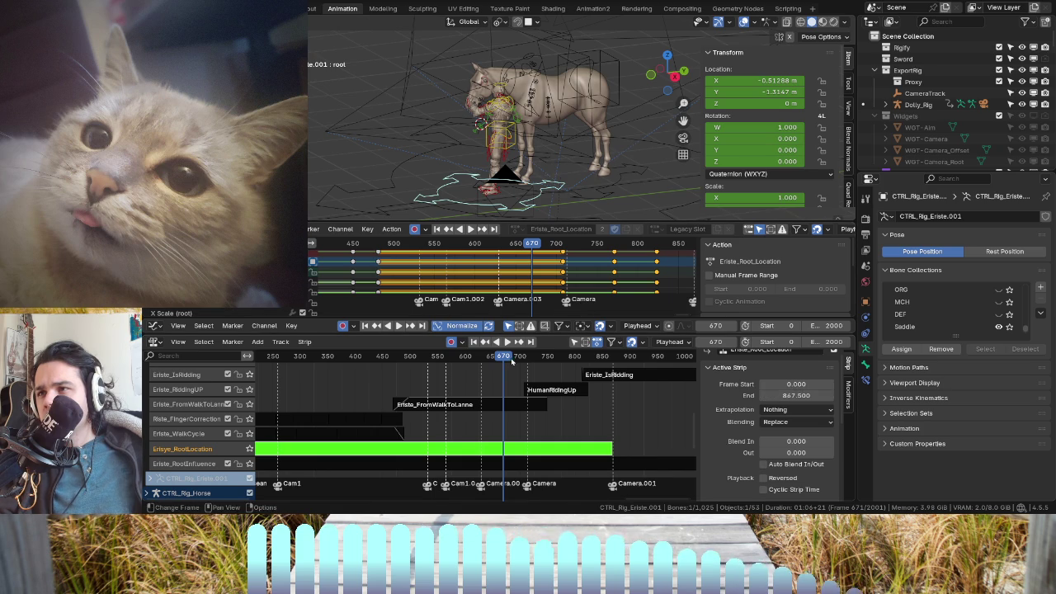
left_click_drag(512, 360, 371, 356)
key("space")
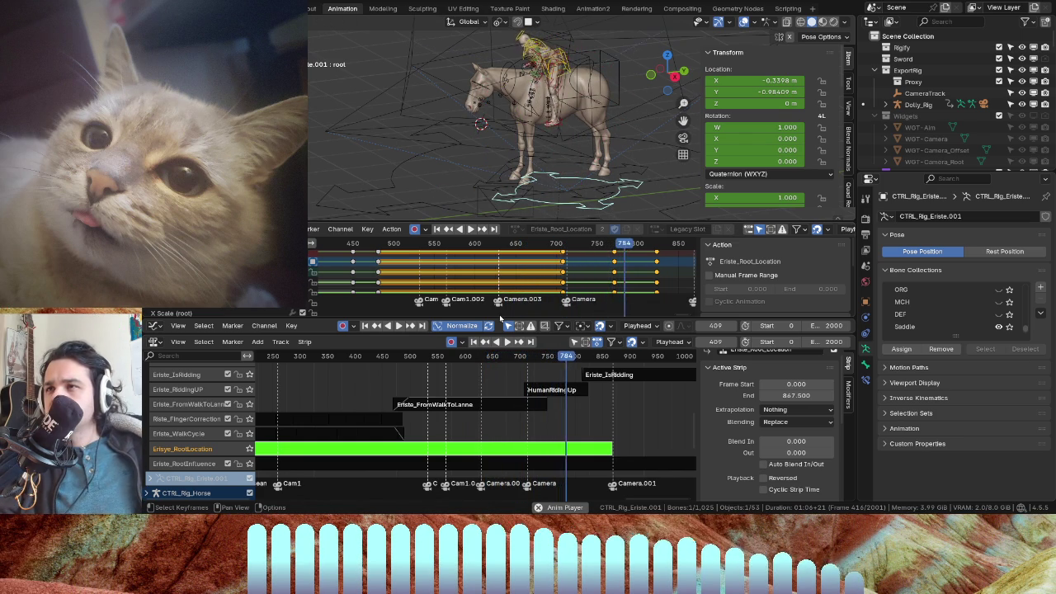
left_click(510, 345)
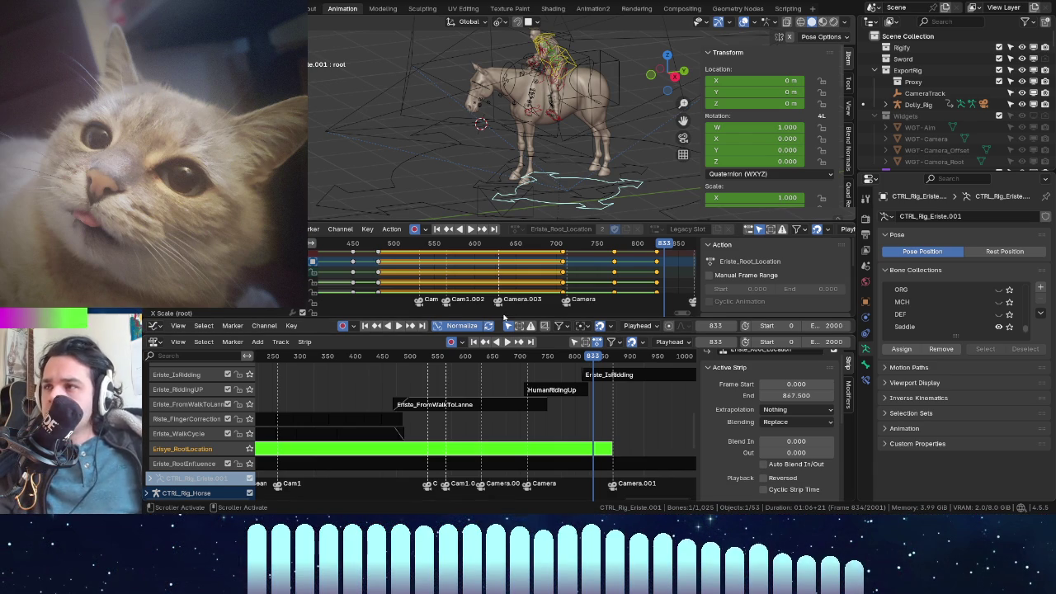
mouse_move(515, 153)
middle_mouse_down()
mouse_move(490, 155)
mouse_move(511, 155)
middle_mouse_up()
key("super+Tab")
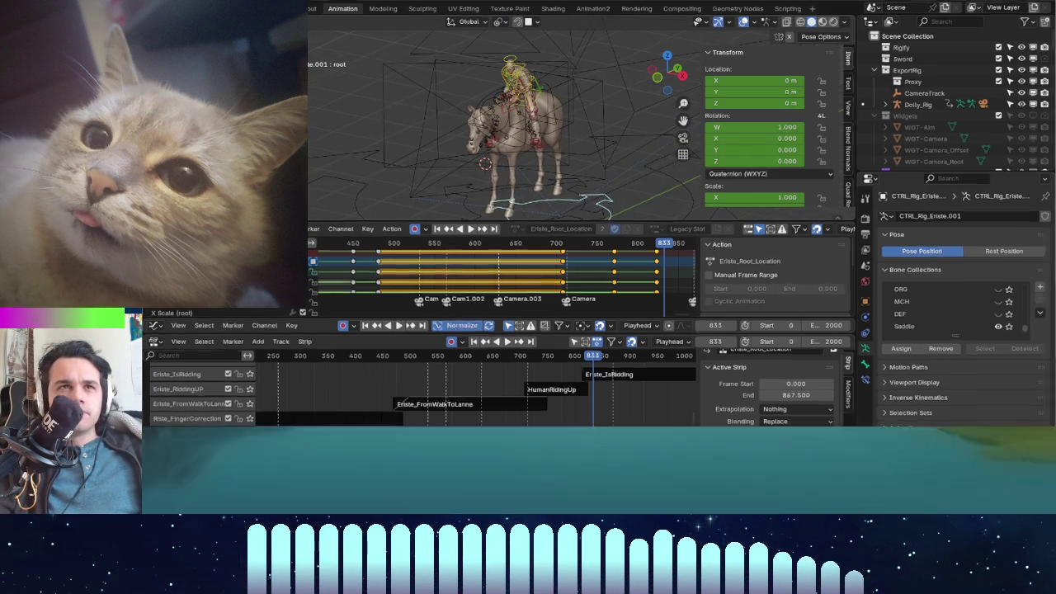
key("Escape")
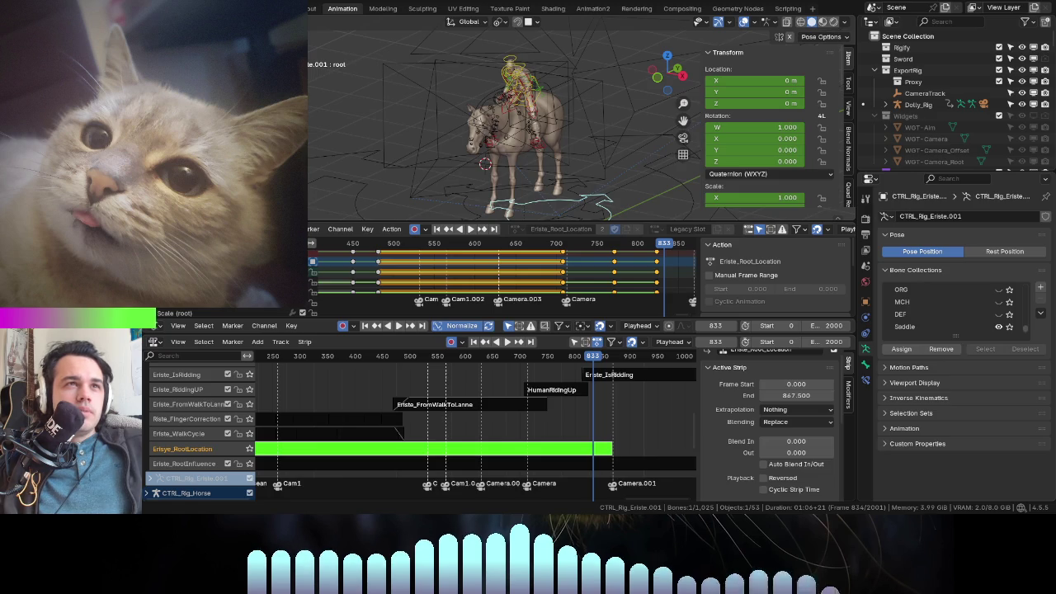
key("super+Tab")
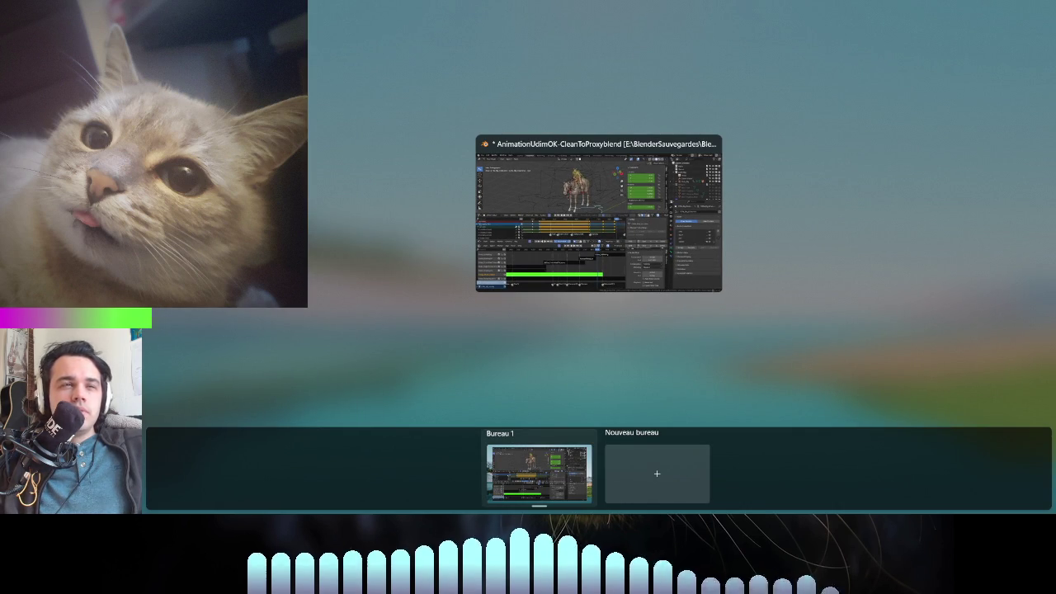
key("Escape")
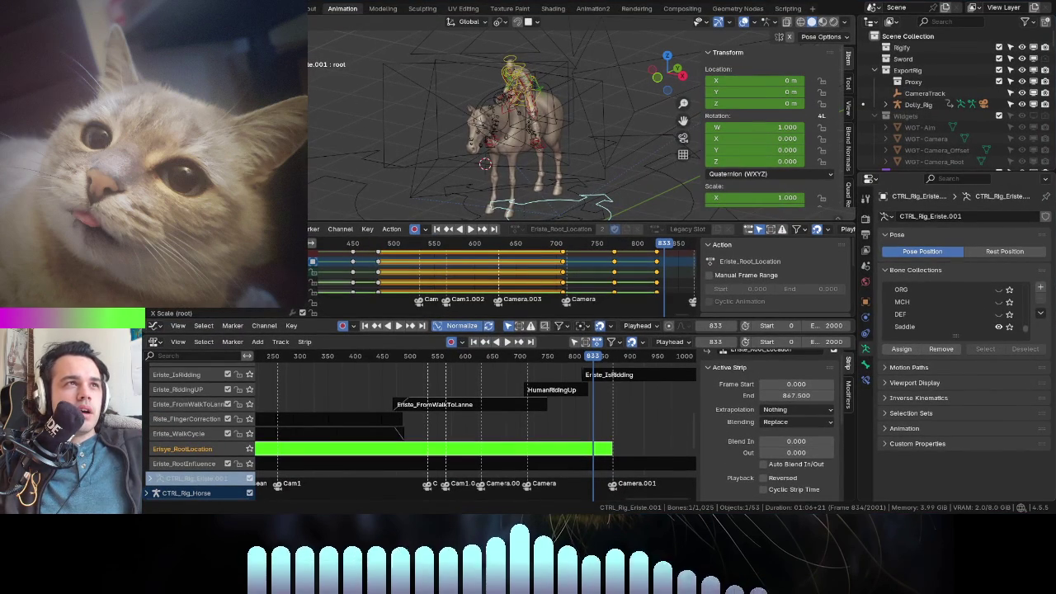